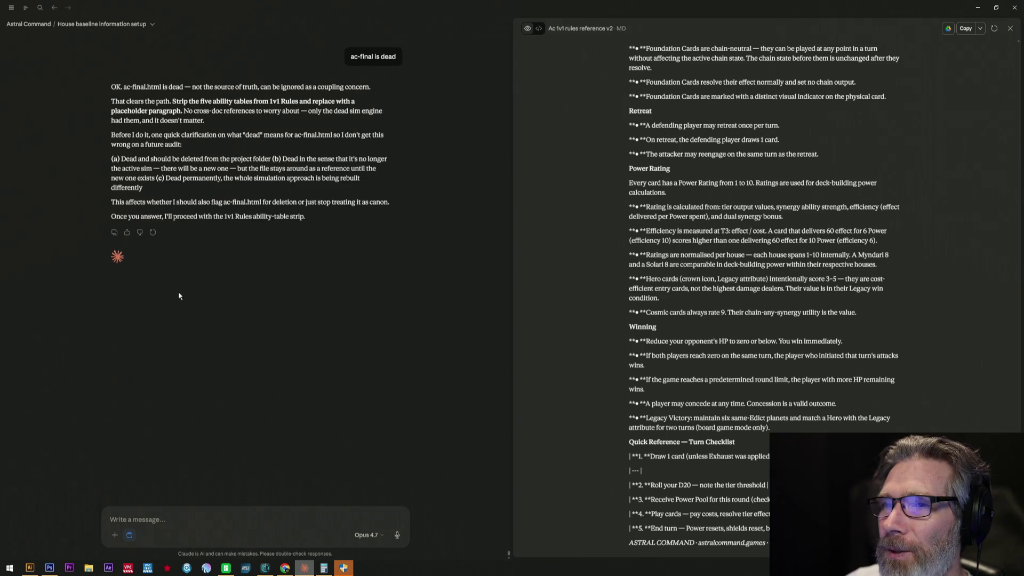
Draft a reply that ac-final was a successful test, now irrelevant after the faction swap and hidden balancing.
click(213, 525)
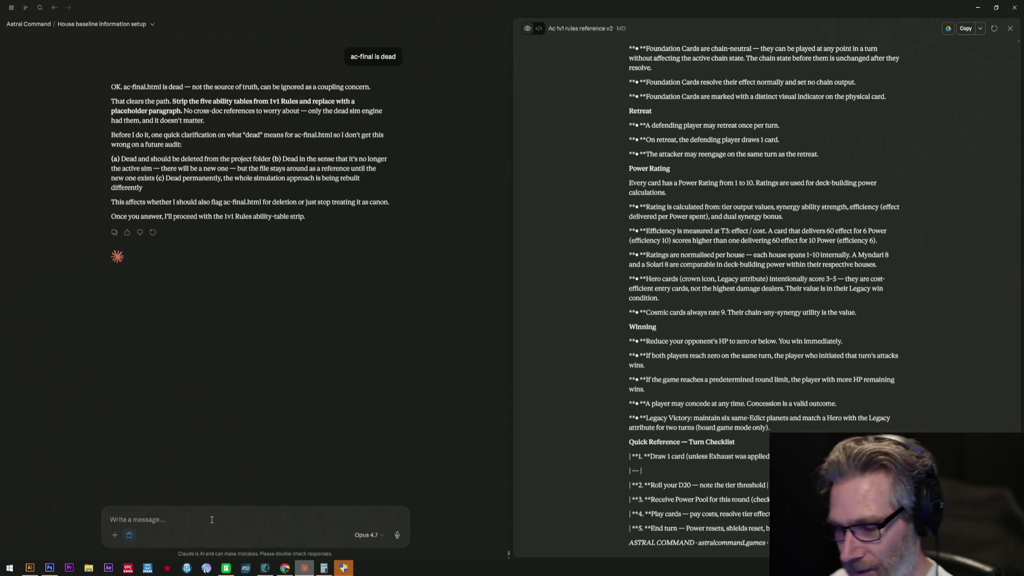
text(A)
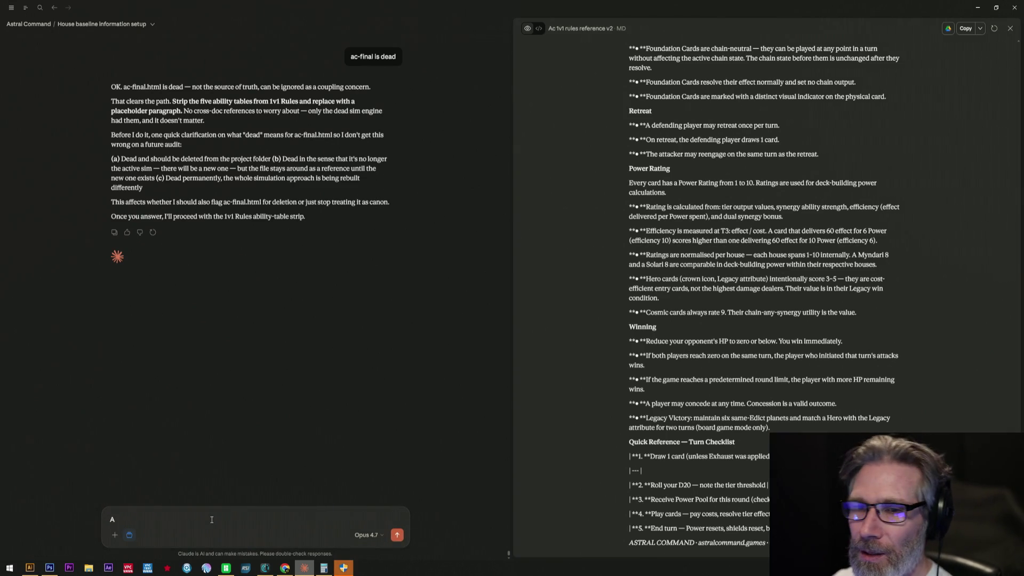
text(c-)
text(fi)
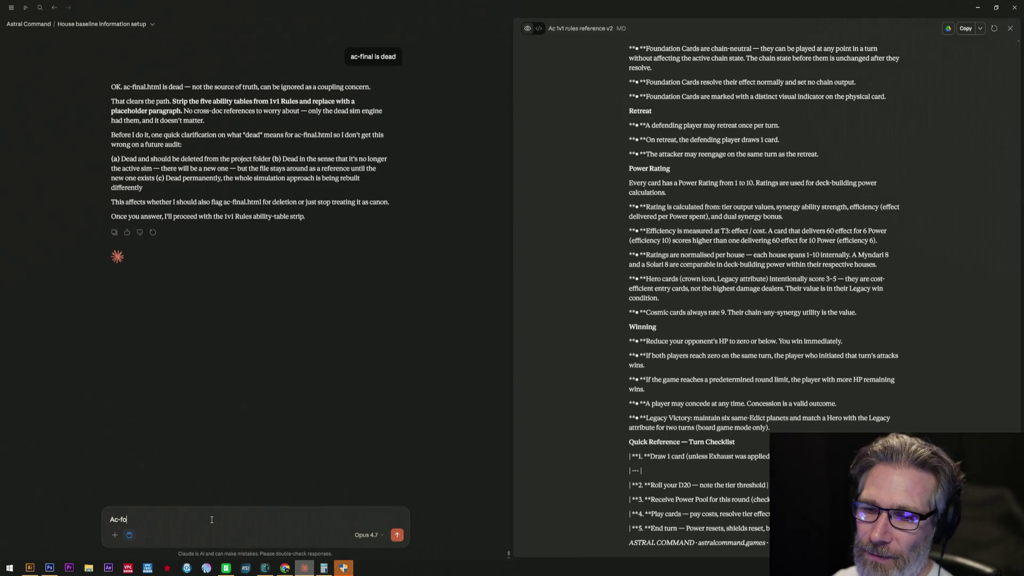
text(nal)
text(was a)
text( sic)
text(ucce)
text(ss)
text(u)
text(l )
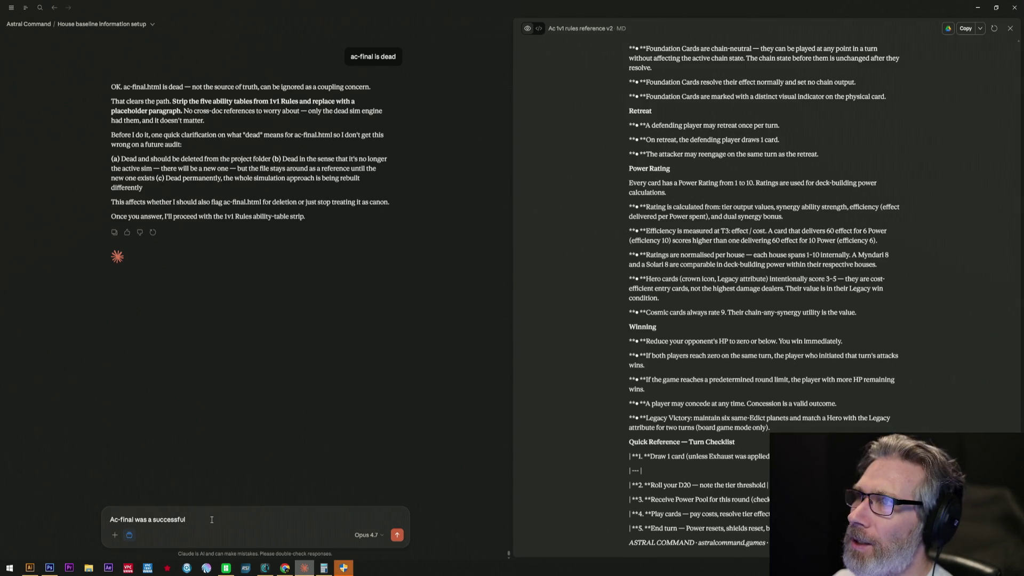
text(r)
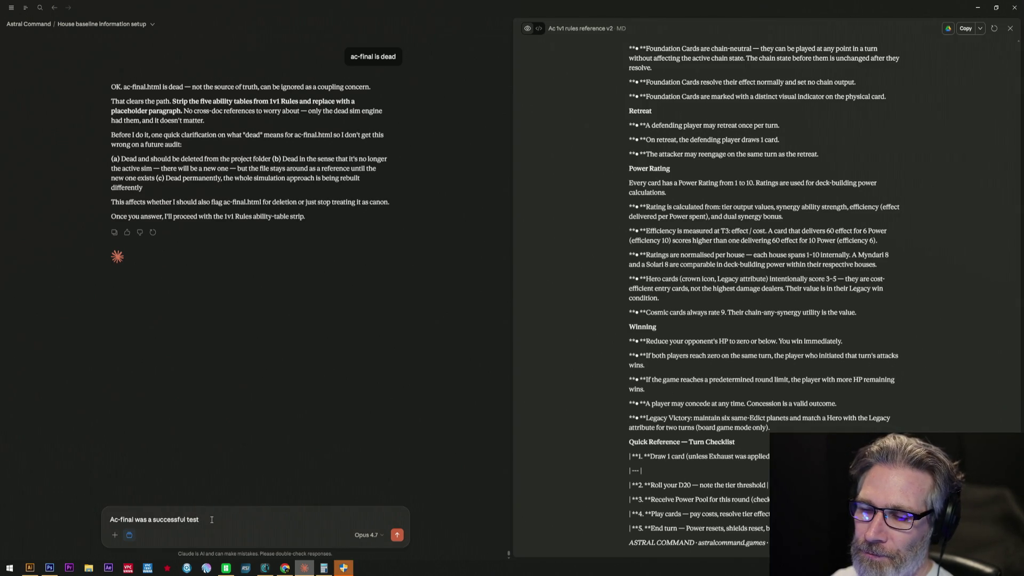
text(you built)
text( but is no log)
text(ger re)
text(levent due to)
key(BackSpace)
key(BackSpace)
key(BackSpace)
key(BackSpace)
key(BackSpace)
key(BackSpace)
text(avene)
key(BackSpace)
key(BackSpace)
key(BackSpace)
key(BackSpace)
text(e)
text(ant)
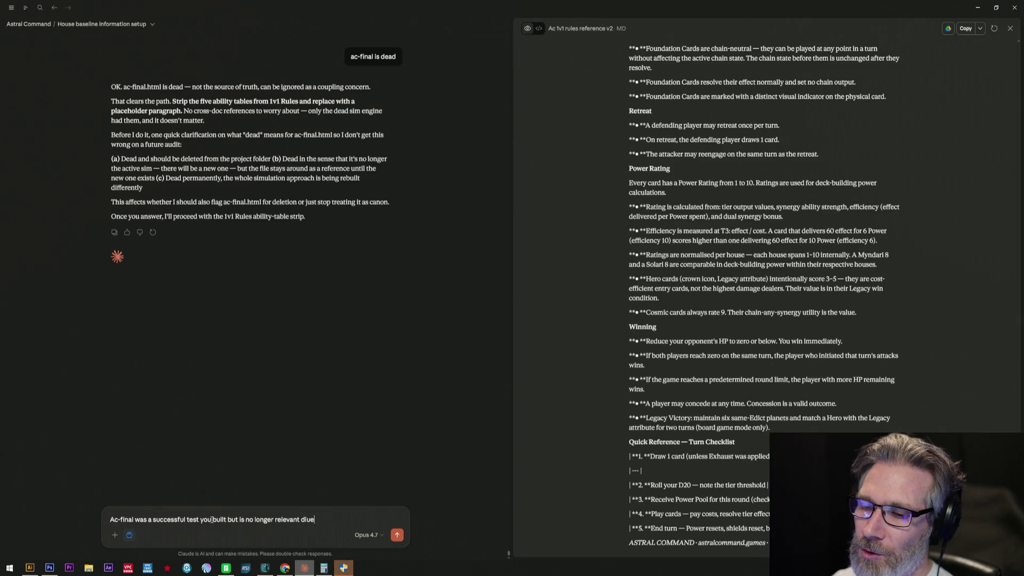
key(BackSpace)
text(due )
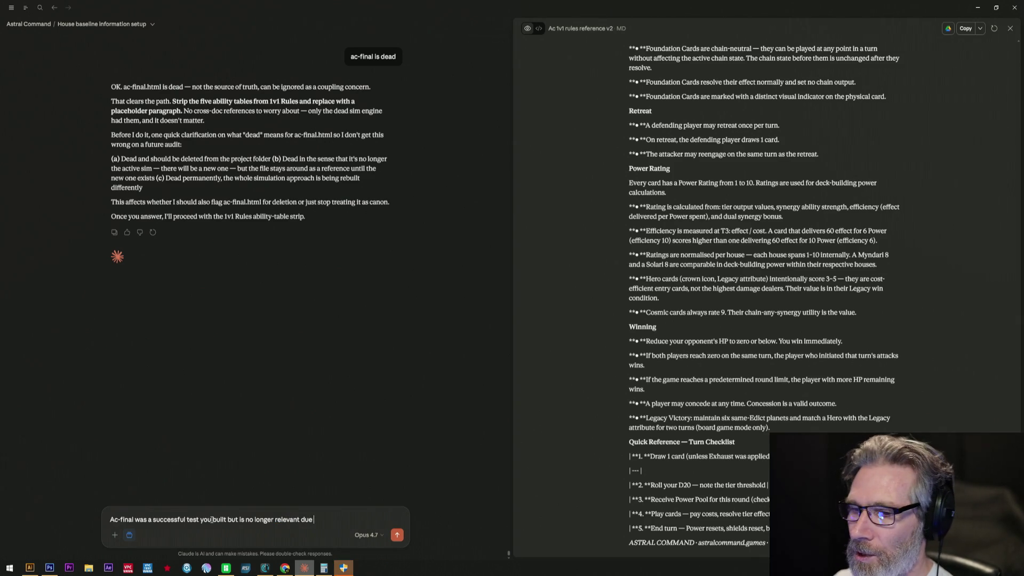
text(factions)
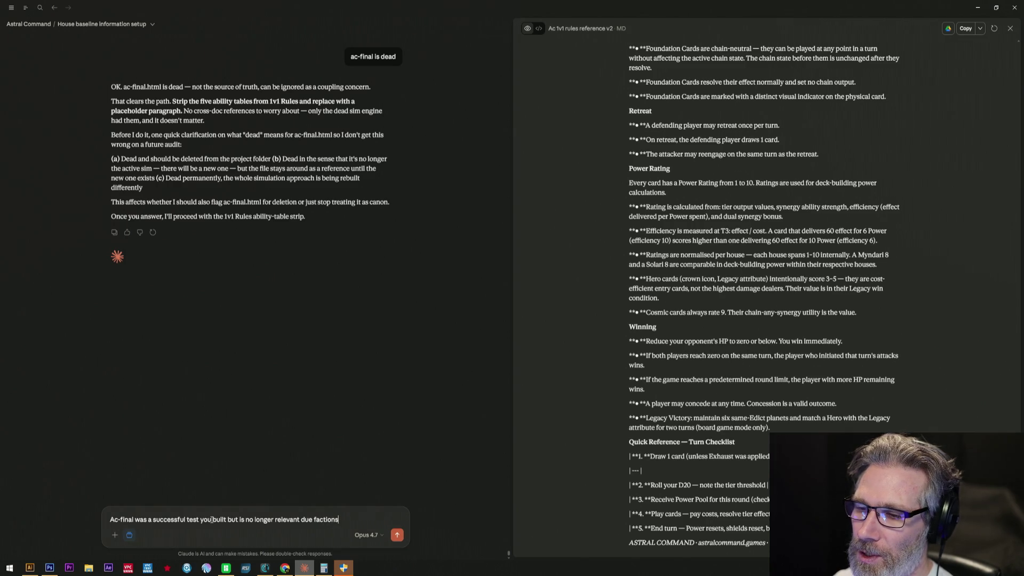
key(BackSpace)
text(swa)
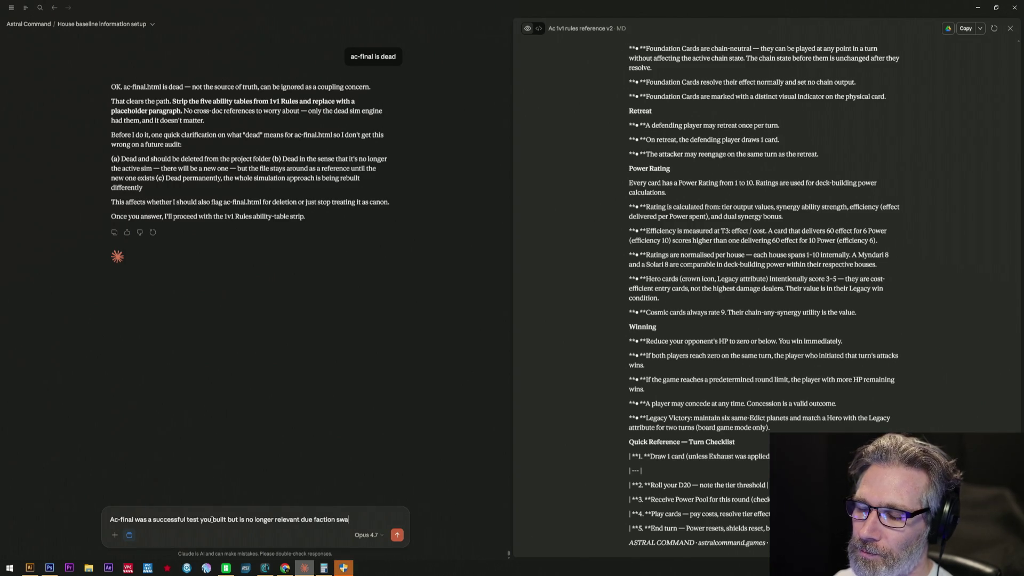
text(ap,)
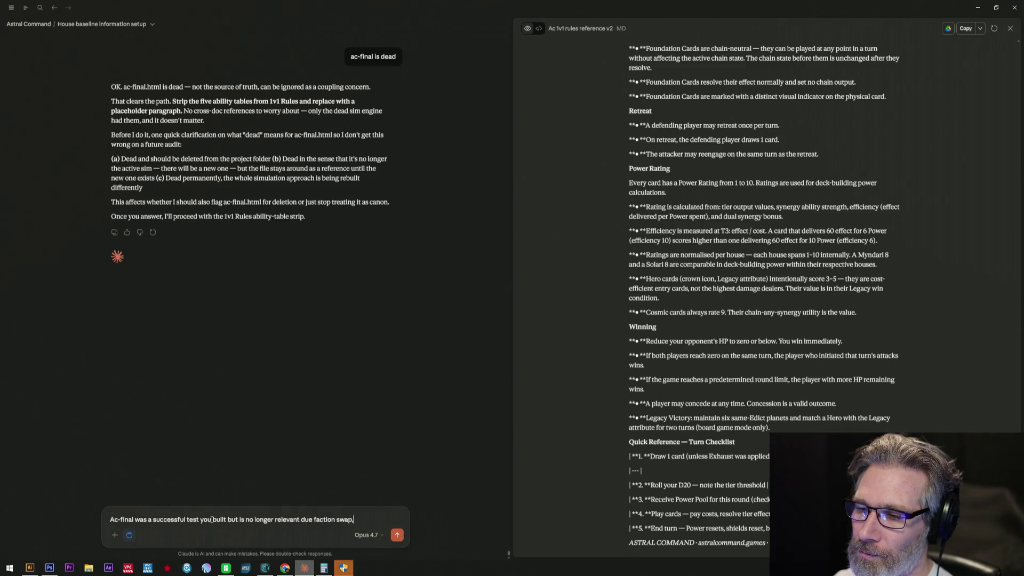
text( hi)
text(dden blin)
key(BackSpace)
key(BackSpace)
text(alanc)
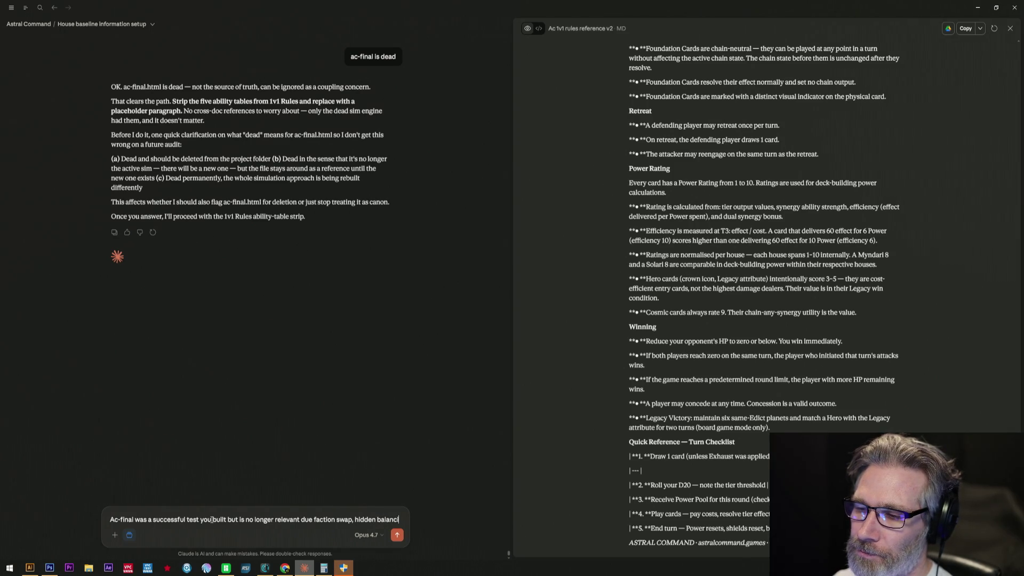
text(ing,)
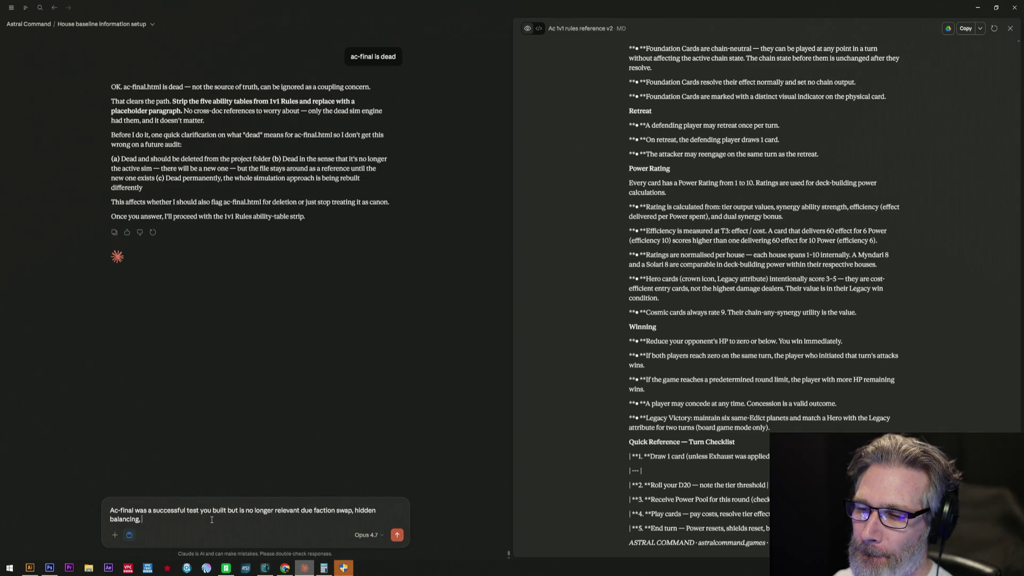
text(and)
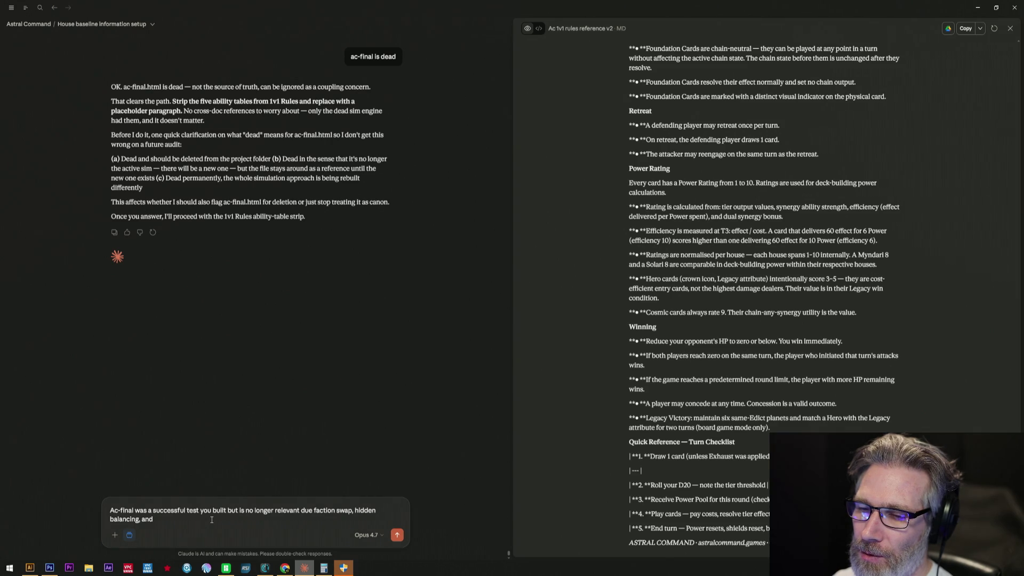
text( cha)
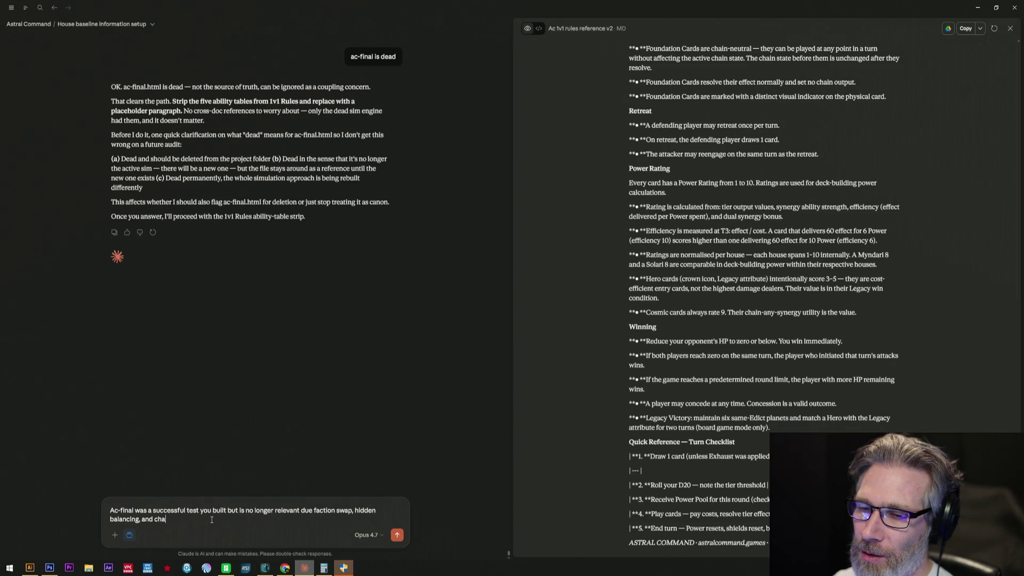
text(nging)
key(BackSpace)
key(BackSpace)
key(BackSpace)
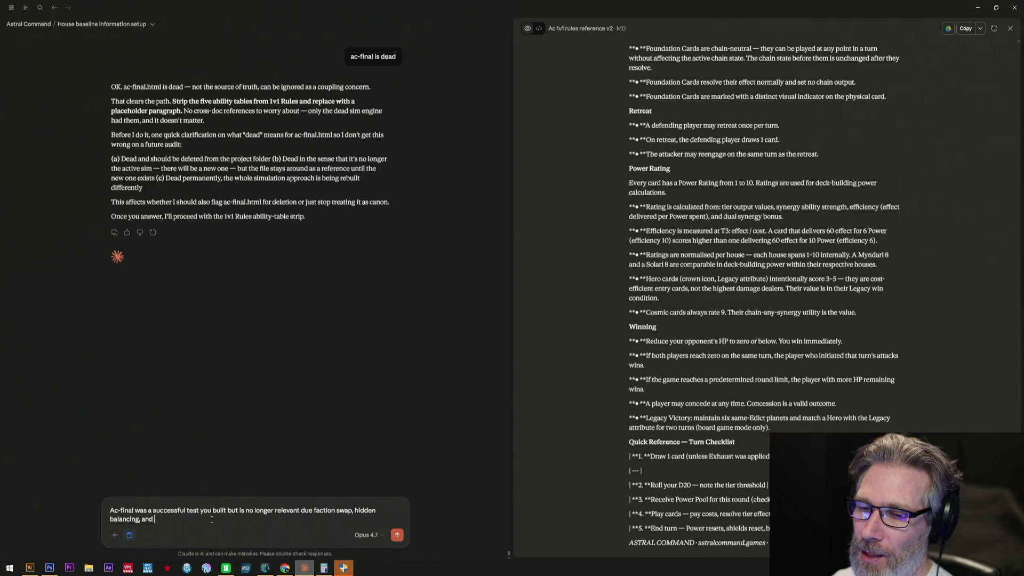
text(add)
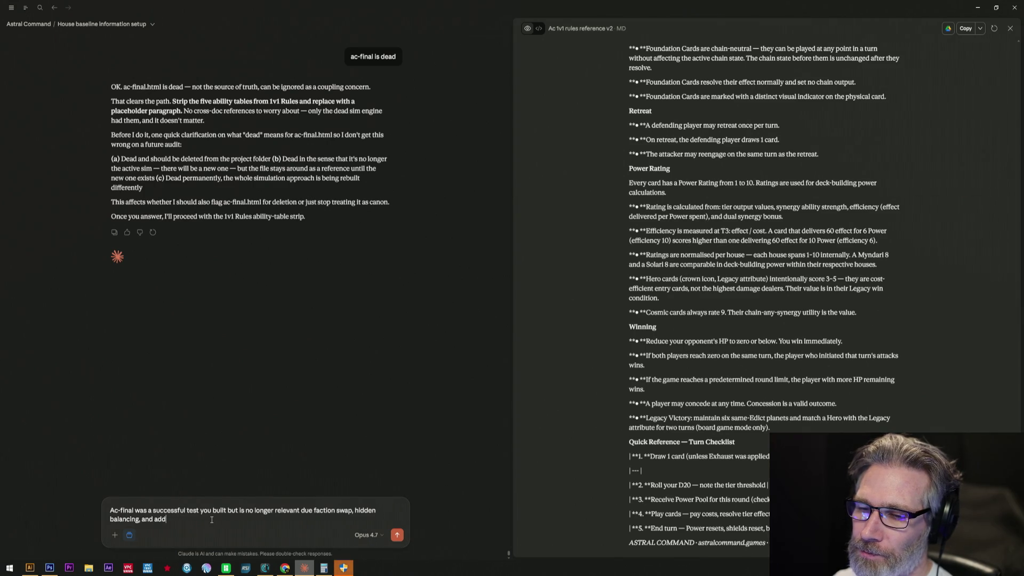
text(ing mech)
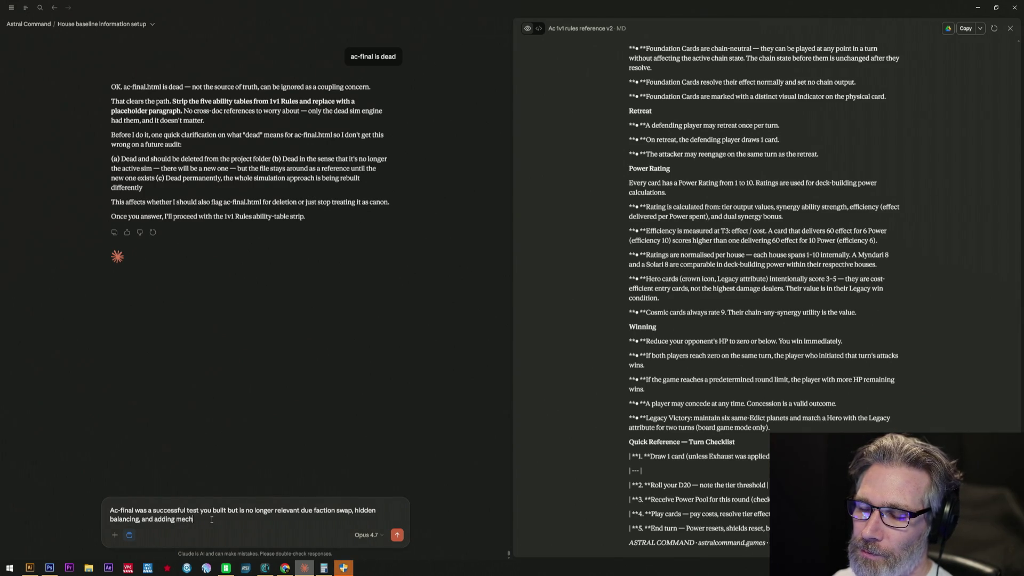
text(anical)
text(al)
text(ay.)
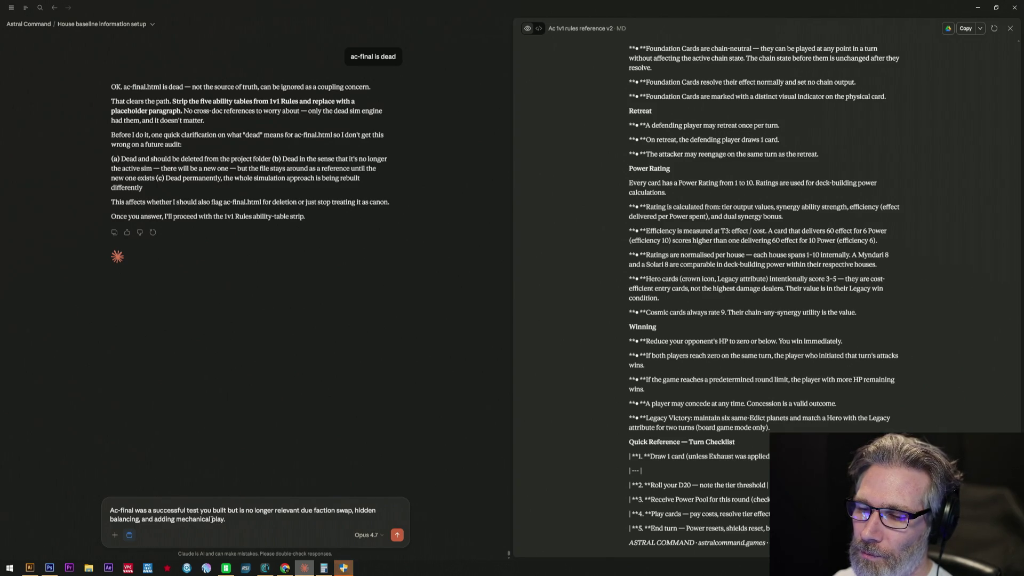
text( There was a new )
text(ster you made in alost)
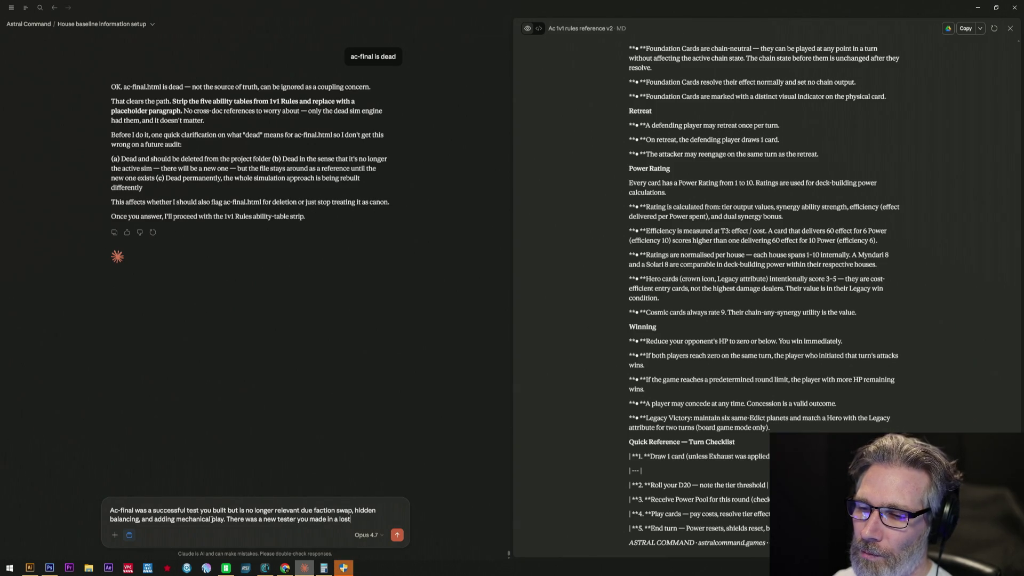
text(por)
text(ion of)
text( this )
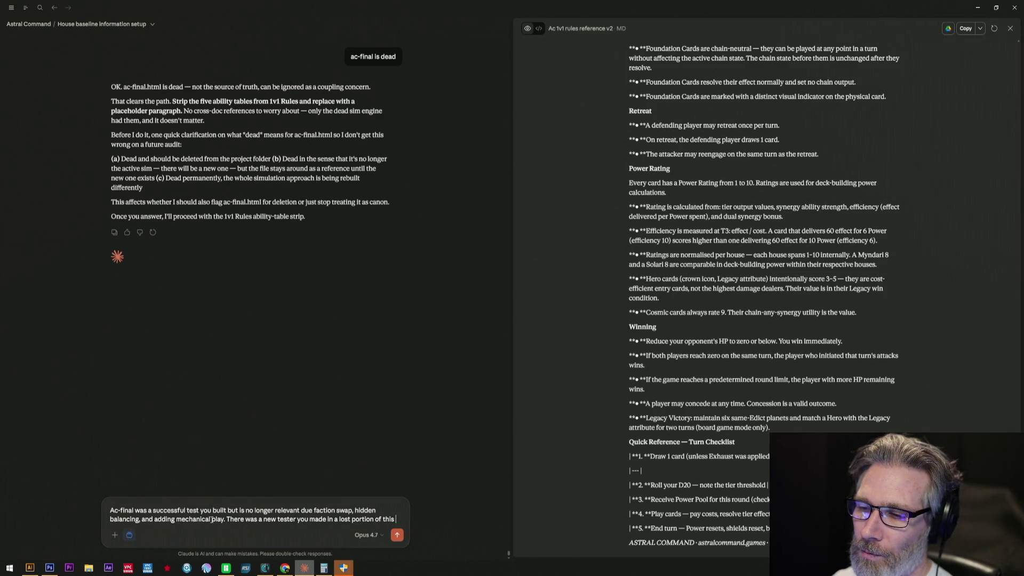
text(sseesion.)
Finish and send the message asking Claude to retrieve the newer tester and audit recent files for canon issues.
key(BackSpace)
key(BackSpace)
key(BackSpace)
key(BackSpace)
key(BackSpace)
text(session)
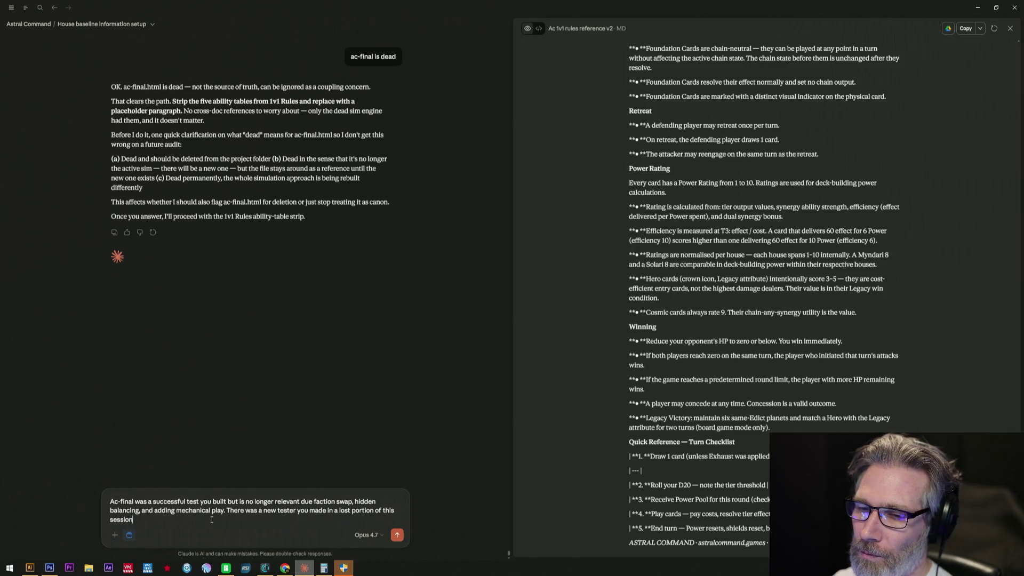
text(. You found it laterin the out)
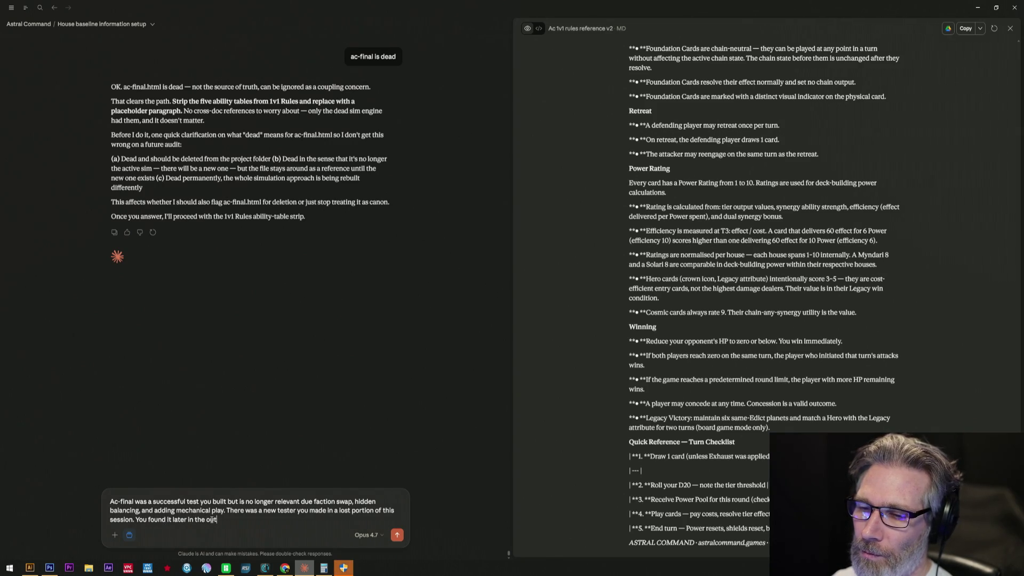
text(put)
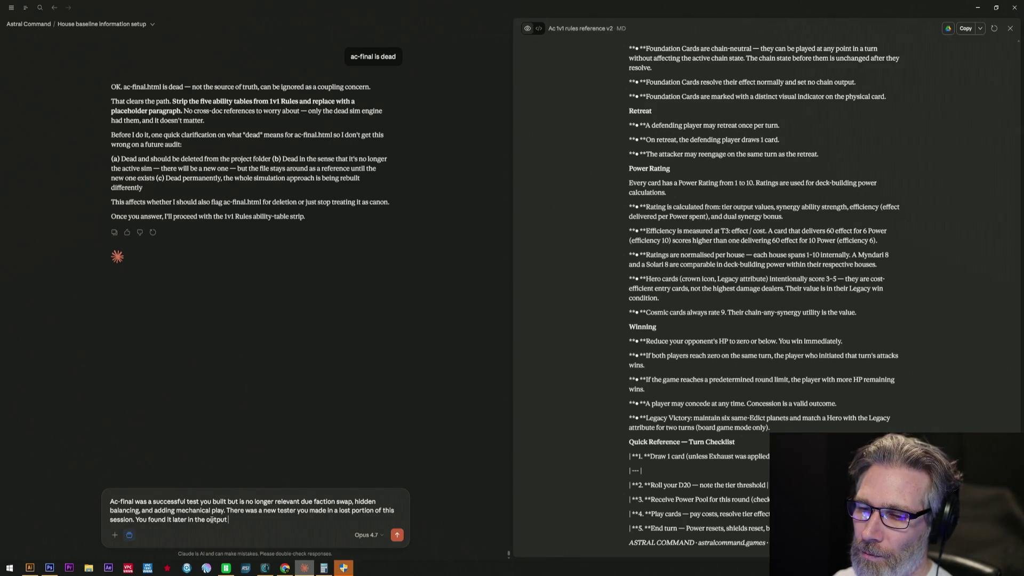
text( folder.)
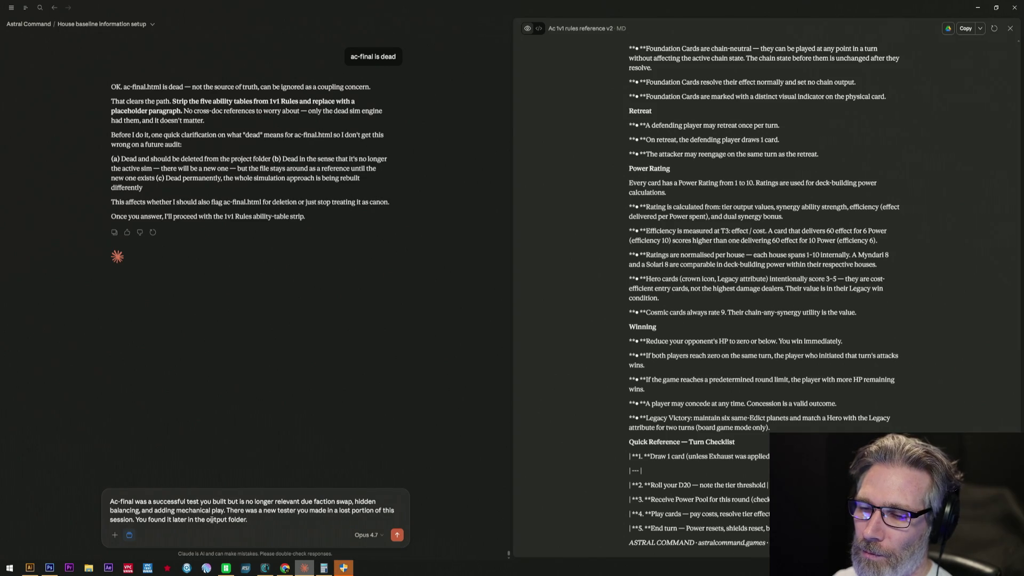
text(. Can you pull u)
text(p f)
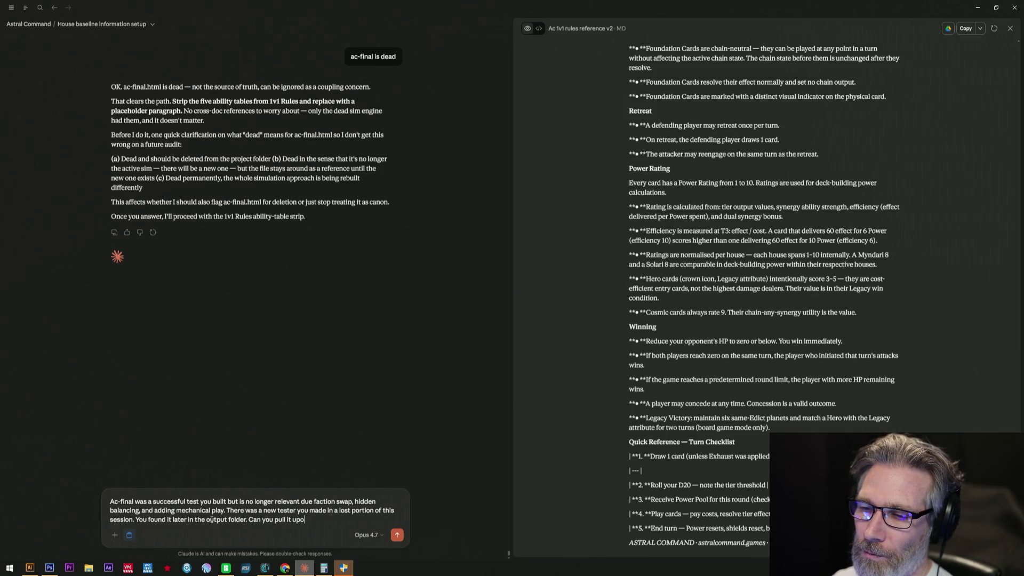
text(or me please.)
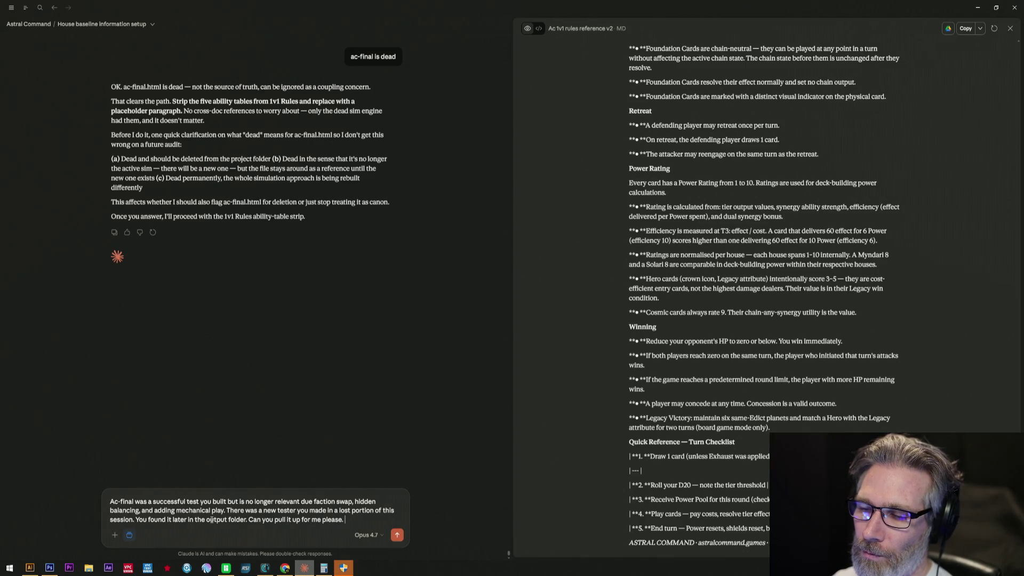
text(so do anto)
text(ther)
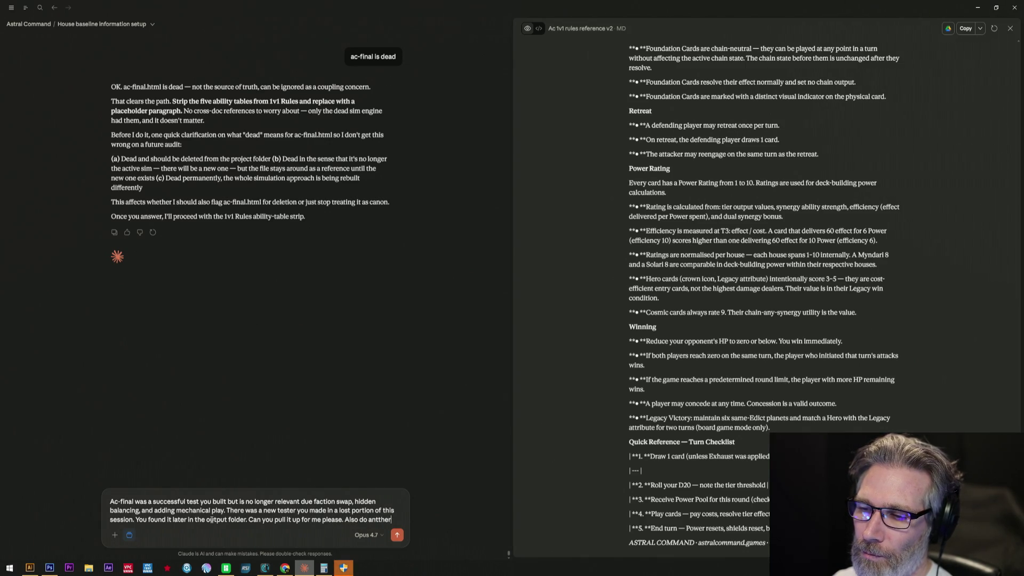
key(BackSpace)
key(BackSpace)
key(BackSpace)
text(nother ehc)
key(BackSpace)
key(BackSpace)
key(BackSpace)
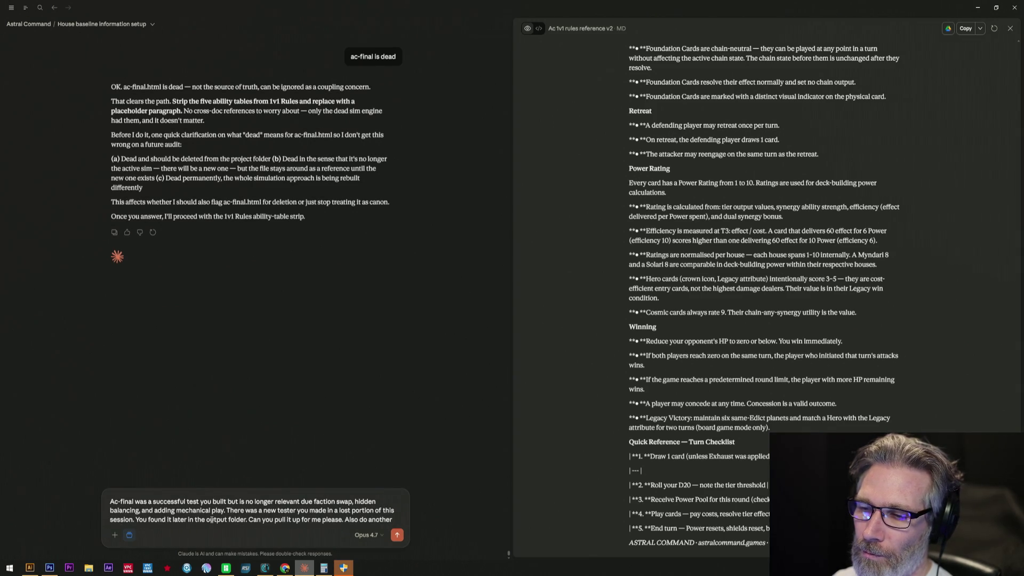
text(check in the files from the last couple days for canon issues please.)
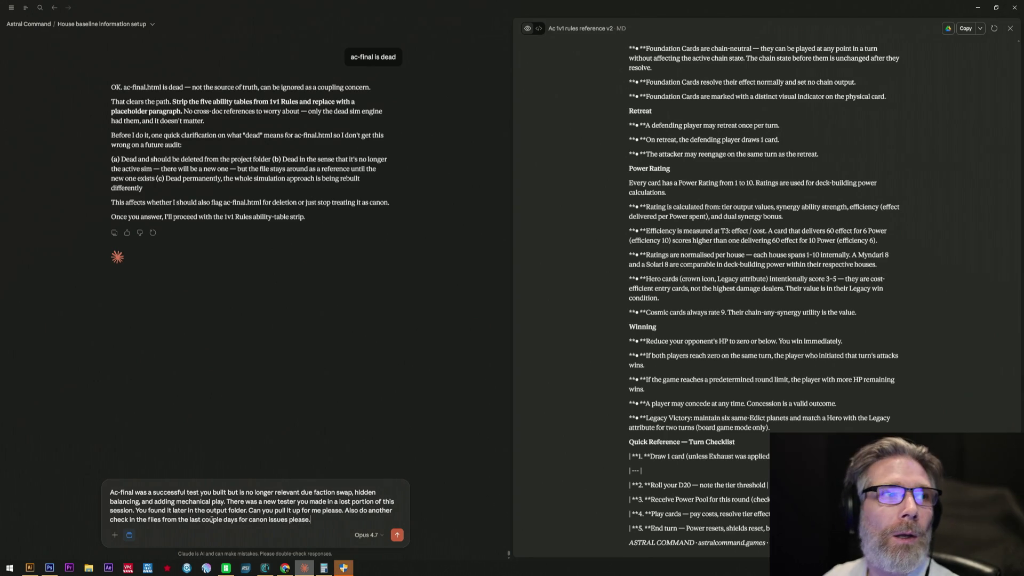
key(Return)
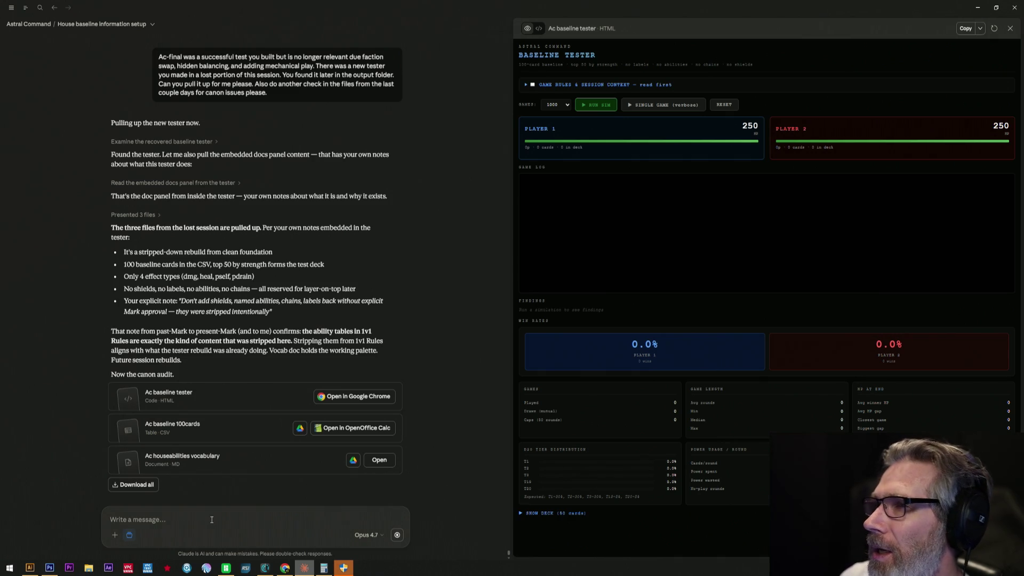
Reveal the baseline tester's game-count choices, ranging from 100 to 10000.
click(558, 105)
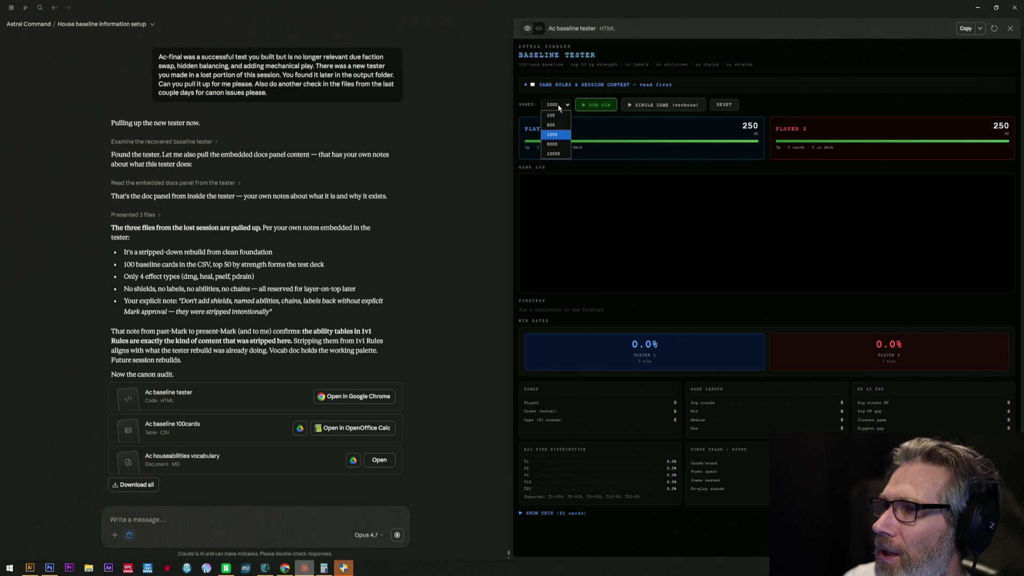
Run a 10000-game simulation, yielding win rates of 48.3% and 48.6%.
click(565, 153)
click(594, 106)
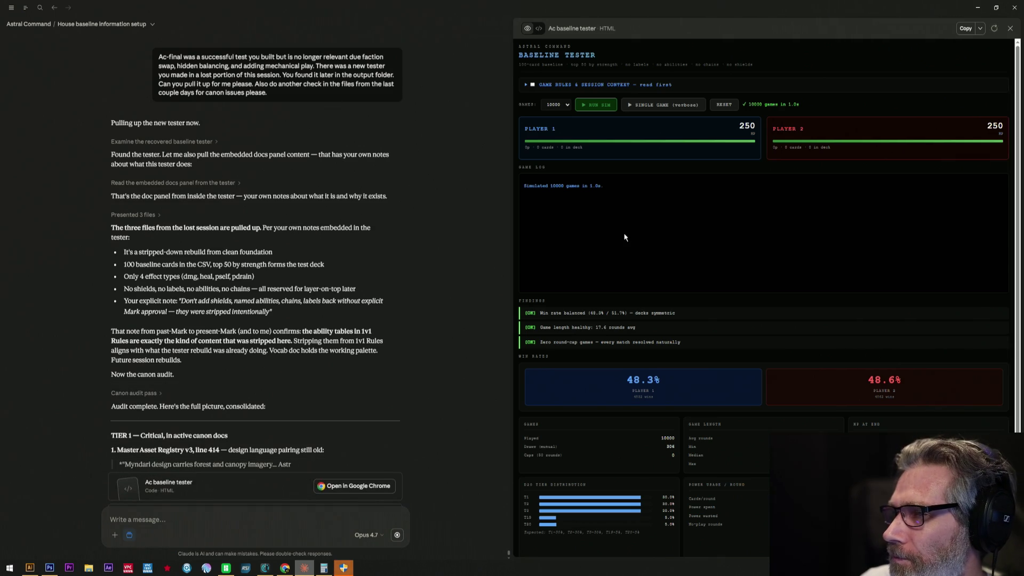
scroll(625, 237, down, 2)
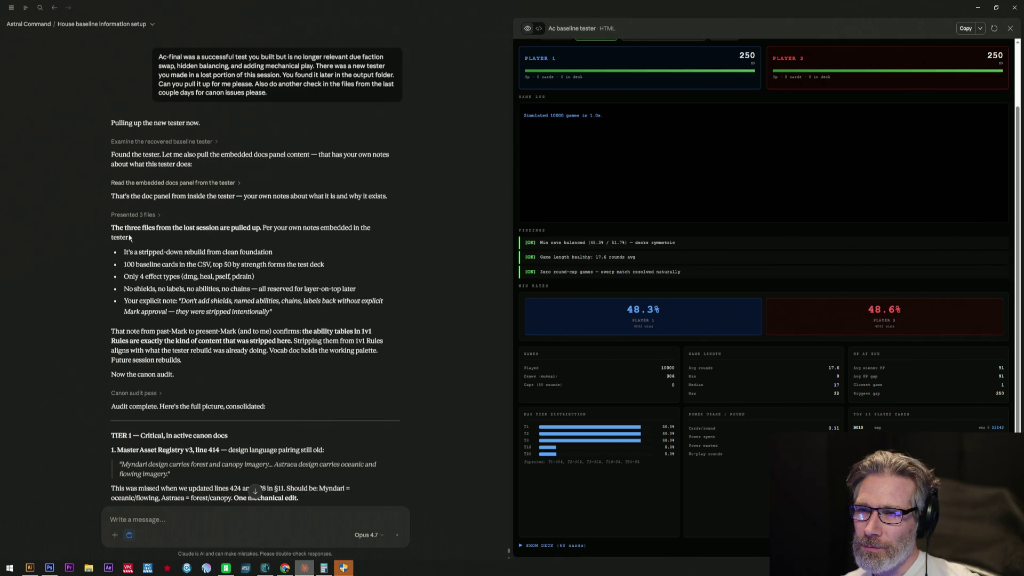
scroll(112, 232, down, 2)
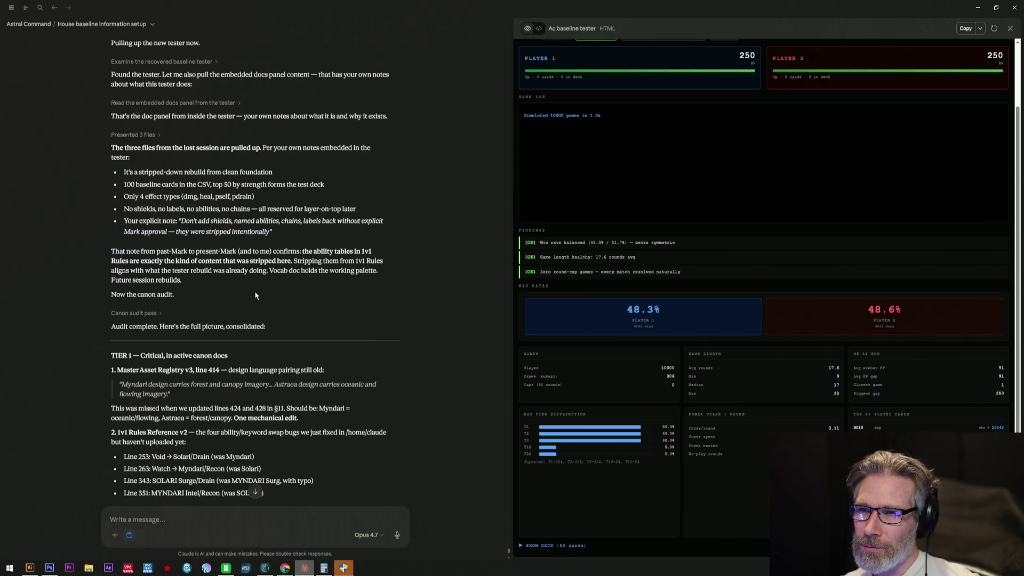
scroll(256, 296, down, 2)
scroll(256, 296, down, 1)
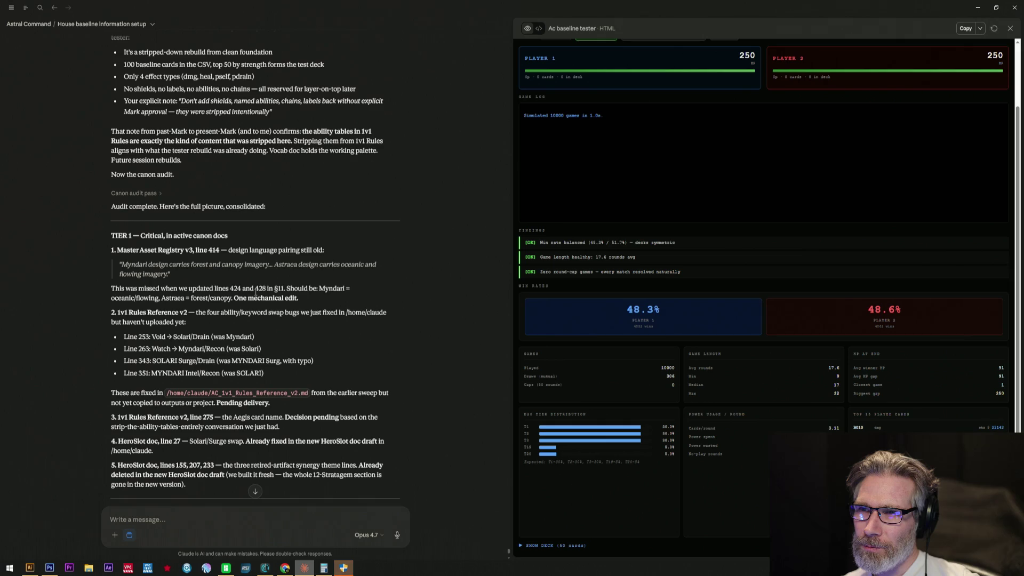
scroll(255, 295, up, 1)
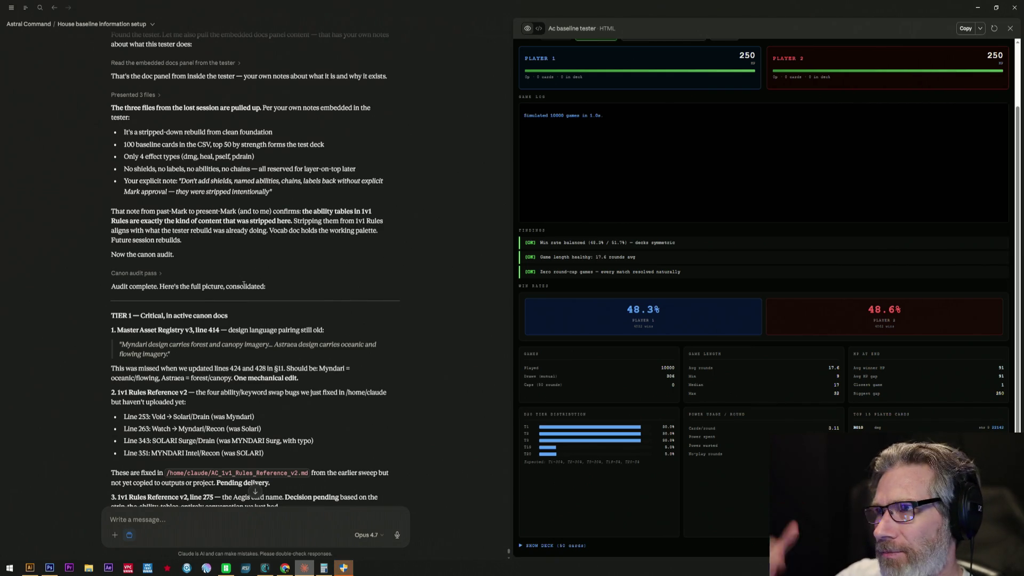
scroll(257, 274, down, 3)
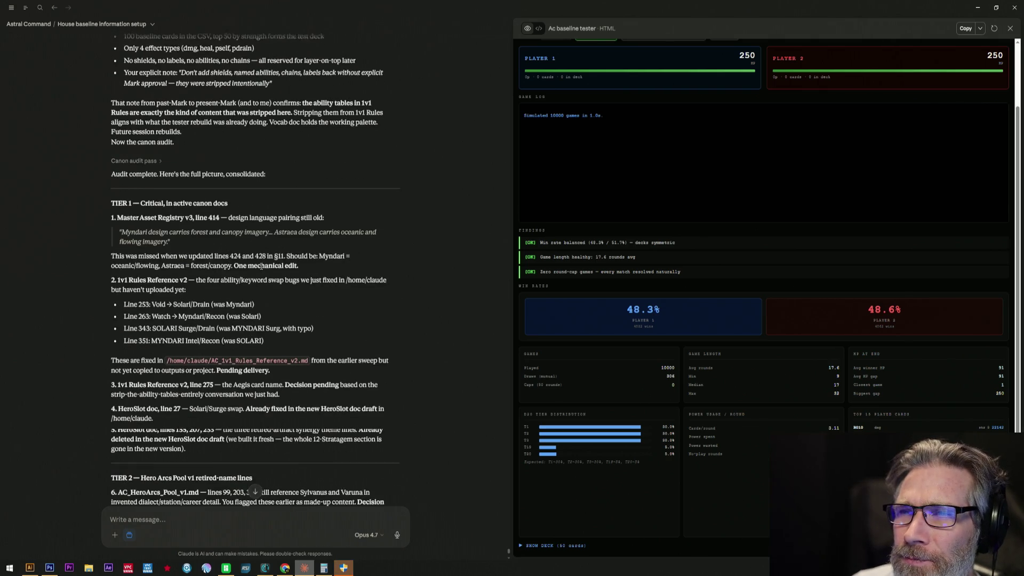
scroll(262, 248, down, 2)
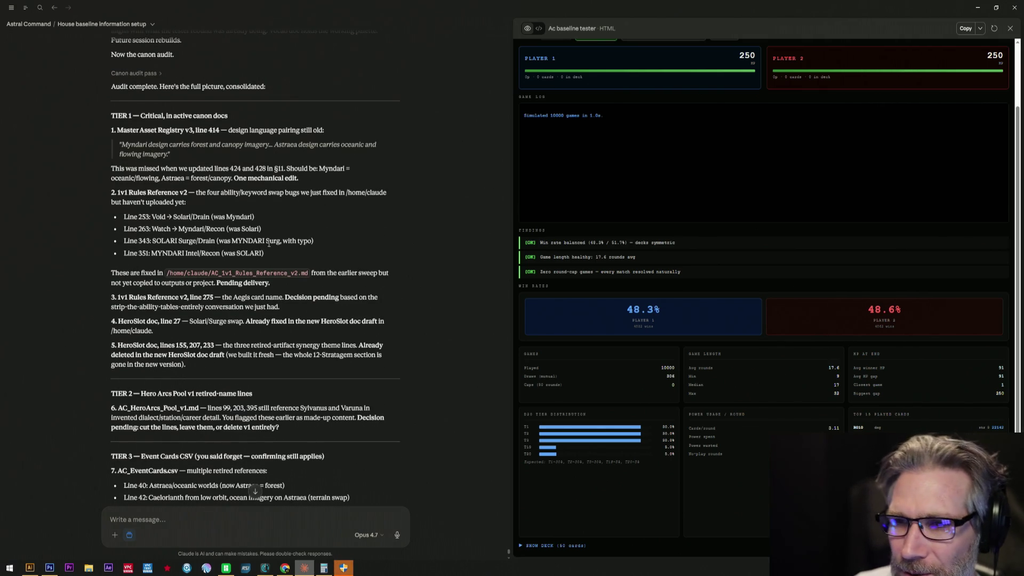
scroll(269, 250, down, 3)
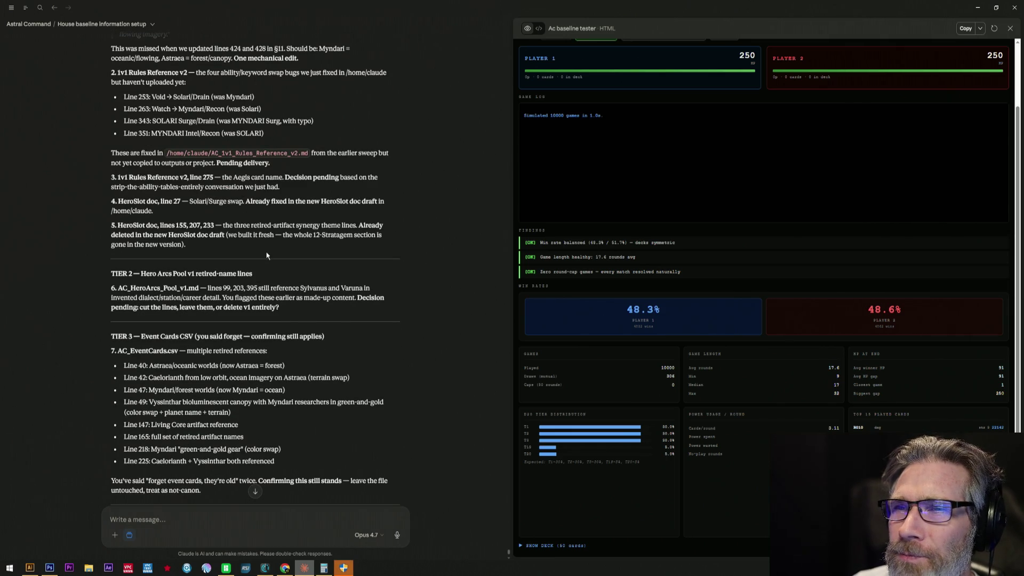
scroll(267, 256, up, 2)
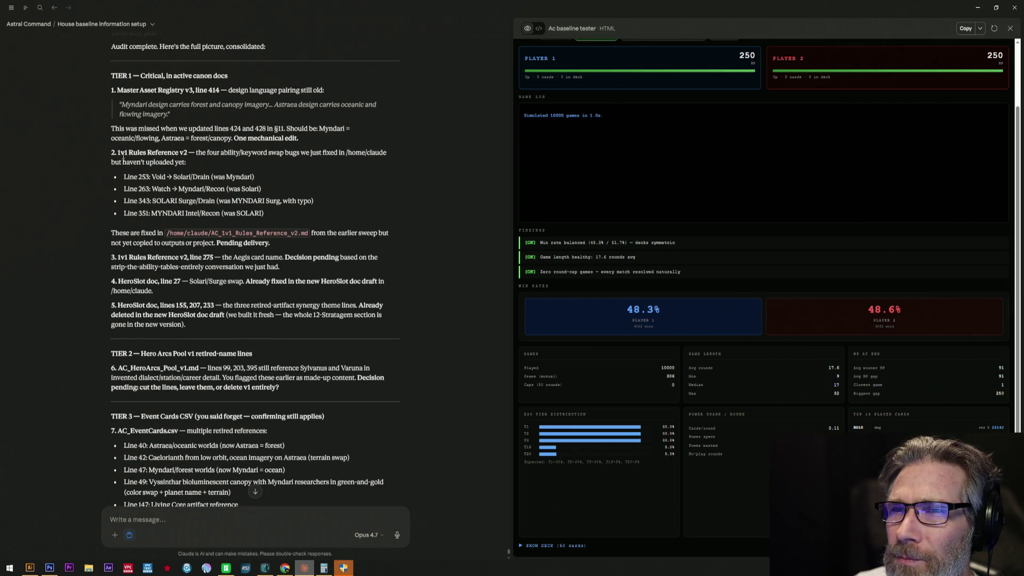
Highlight item 2's heading, the Line 263 bullet, then all four line-fix bullets while reading the audit.
drag(113, 153, 215, 177)
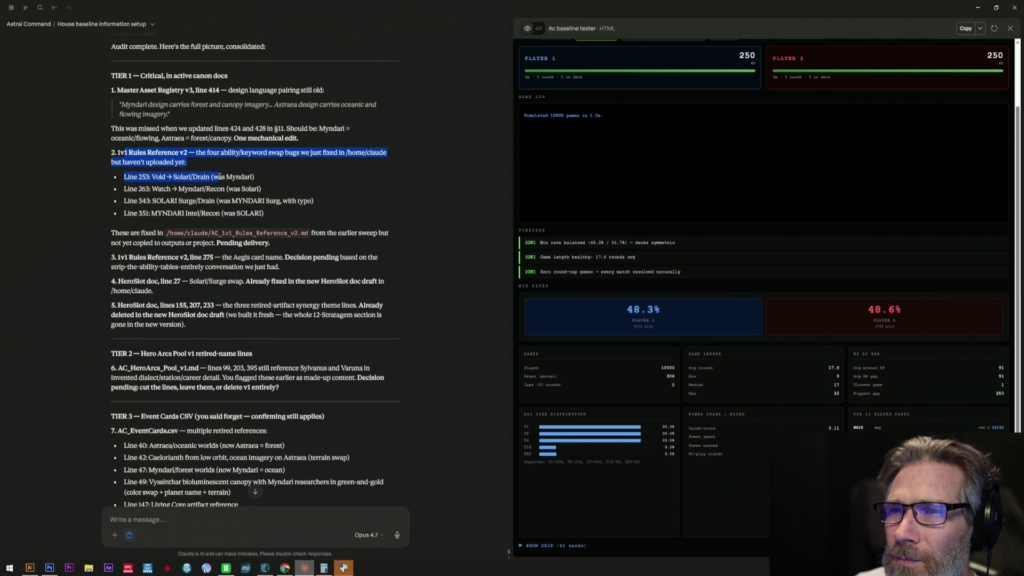
click(190, 189)
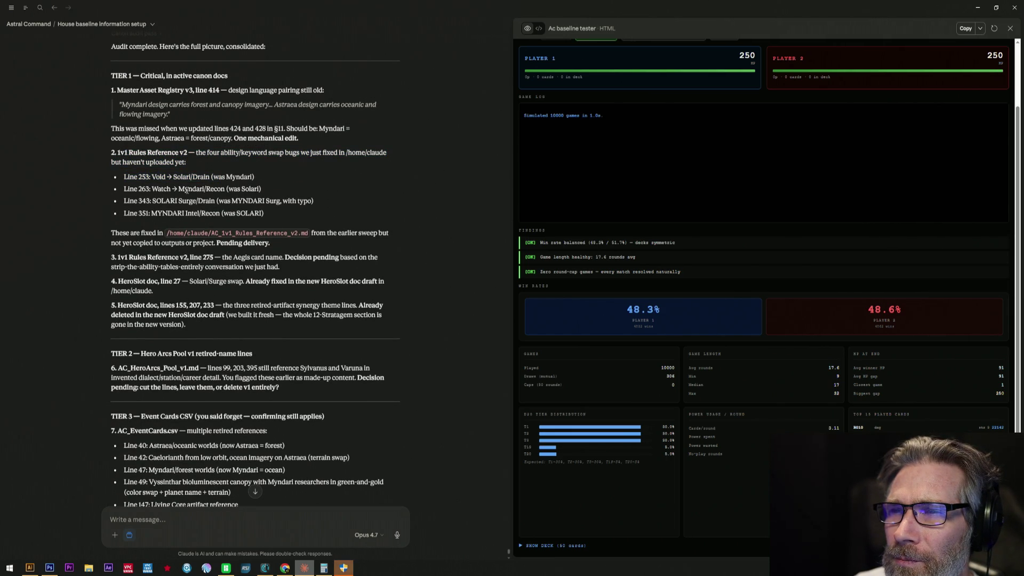
drag(162, 190, 239, 190)
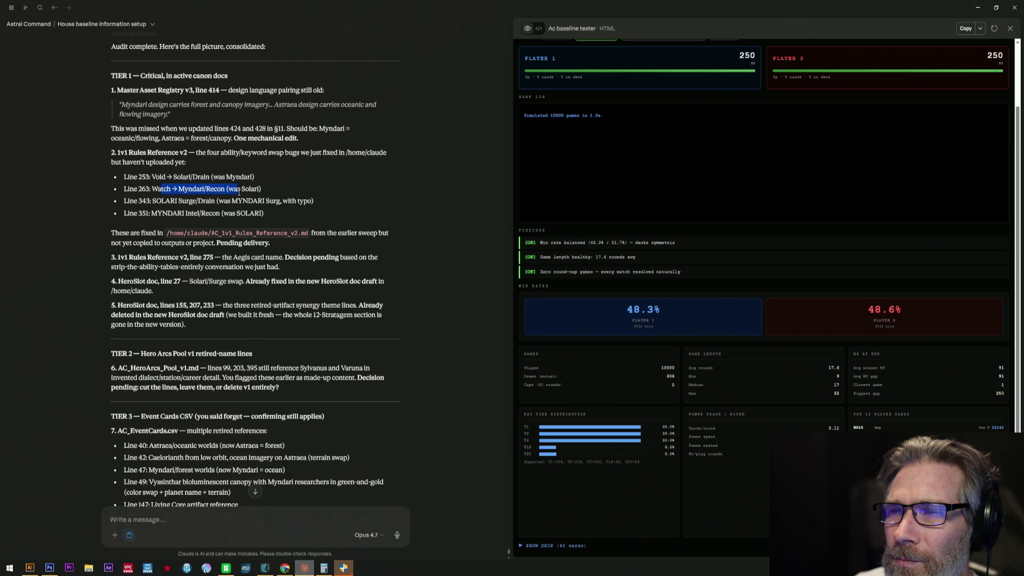
click(235, 217)
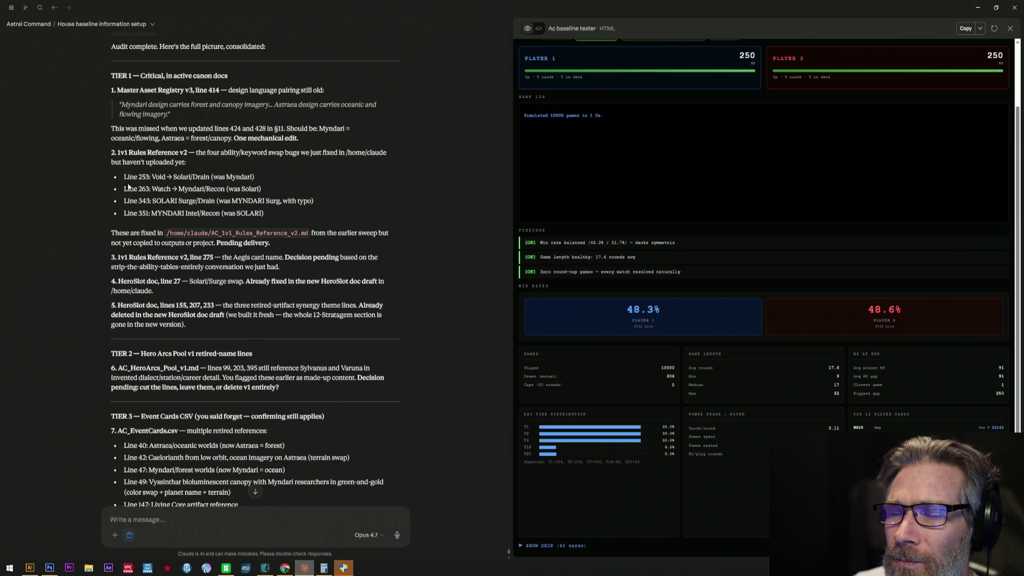
drag(124, 178, 304, 248)
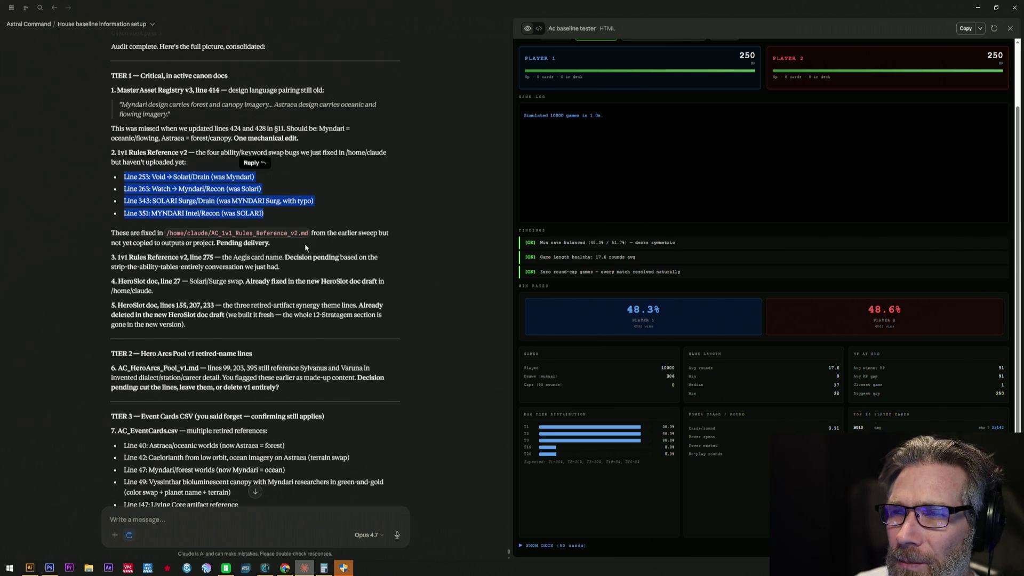
scroll(304, 244, down, 2)
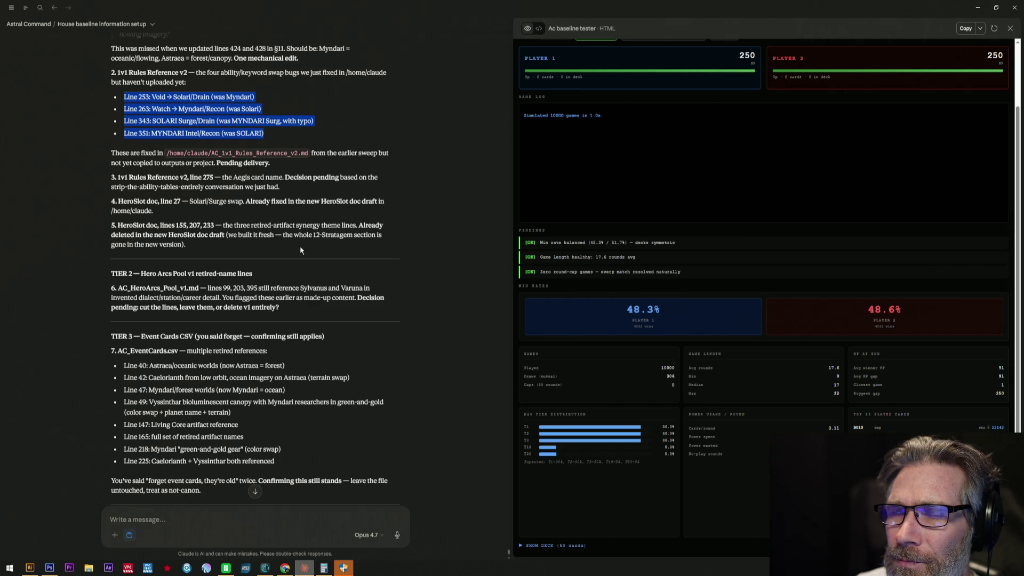
scroll(297, 246, down, 2)
scroll(288, 257, down, 2)
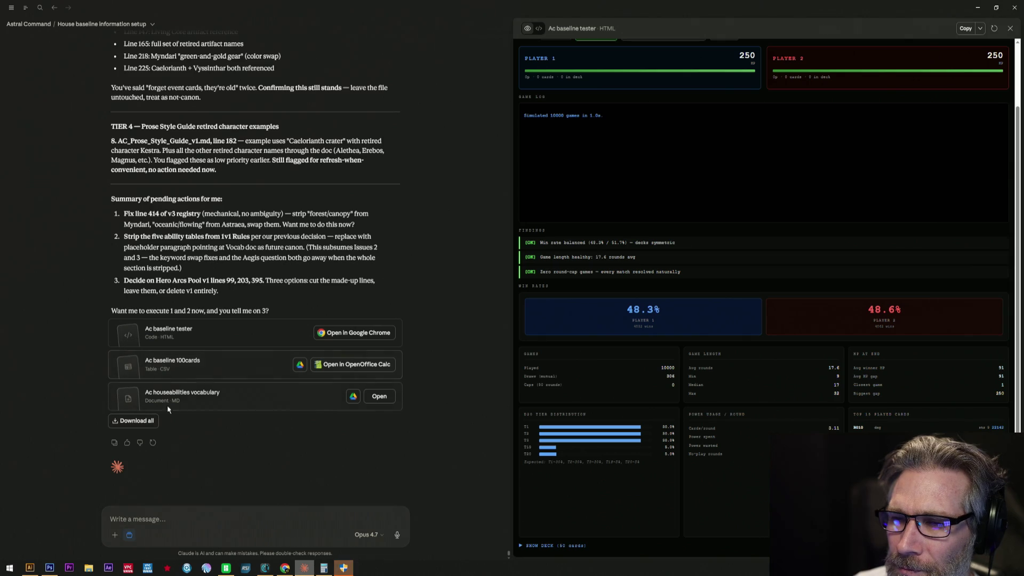
Download all three files as files4.zip, declining to overwrite the existing files.zip.
click(172, 423)
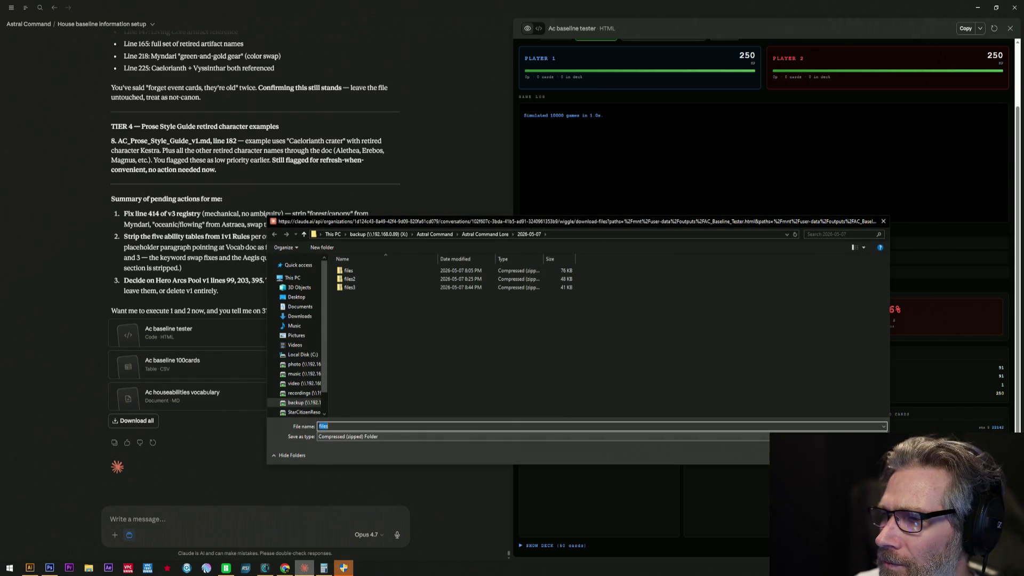
key(Return)
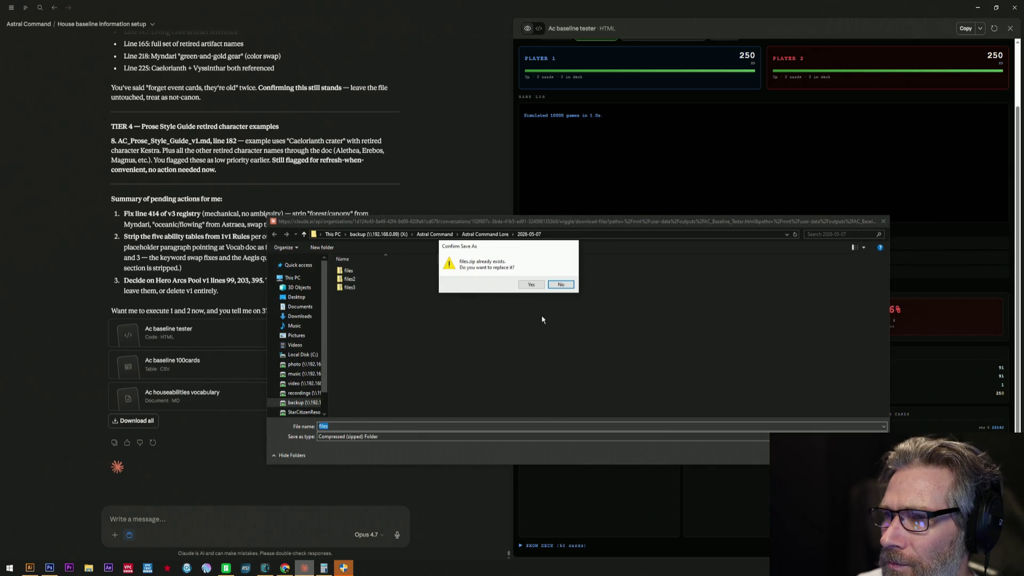
click(562, 286)
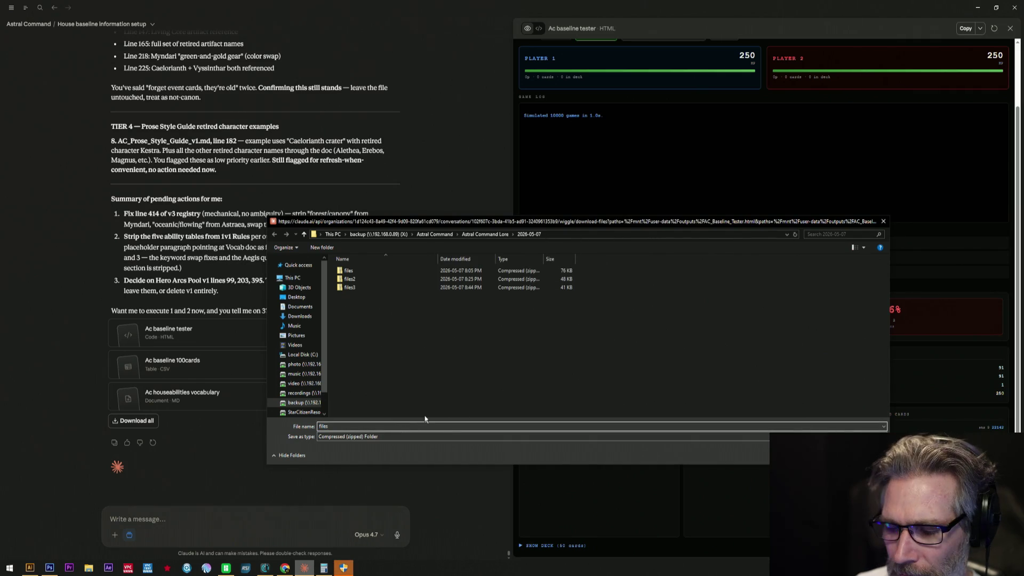
click(416, 425)
text(4)
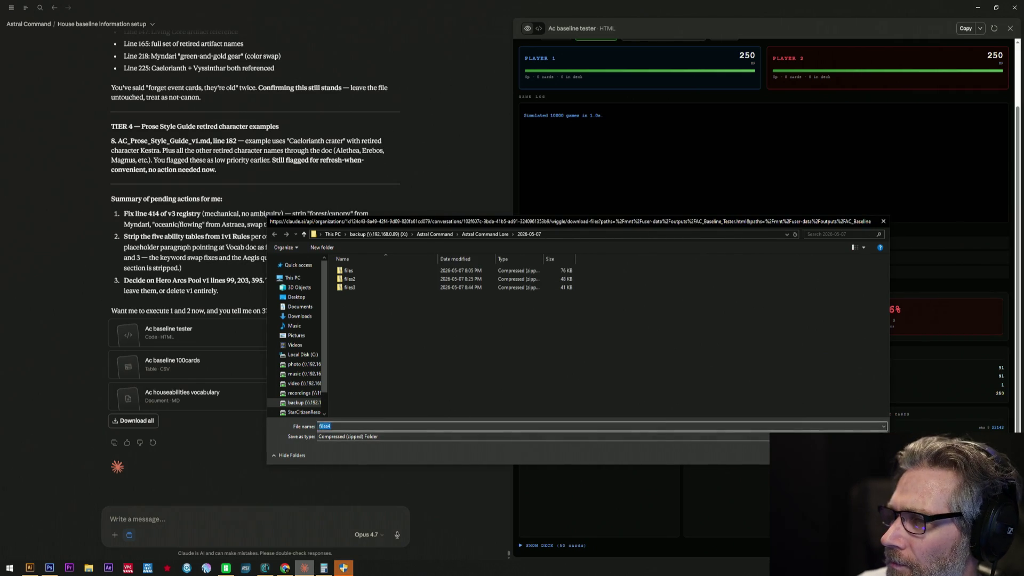
key(Return)
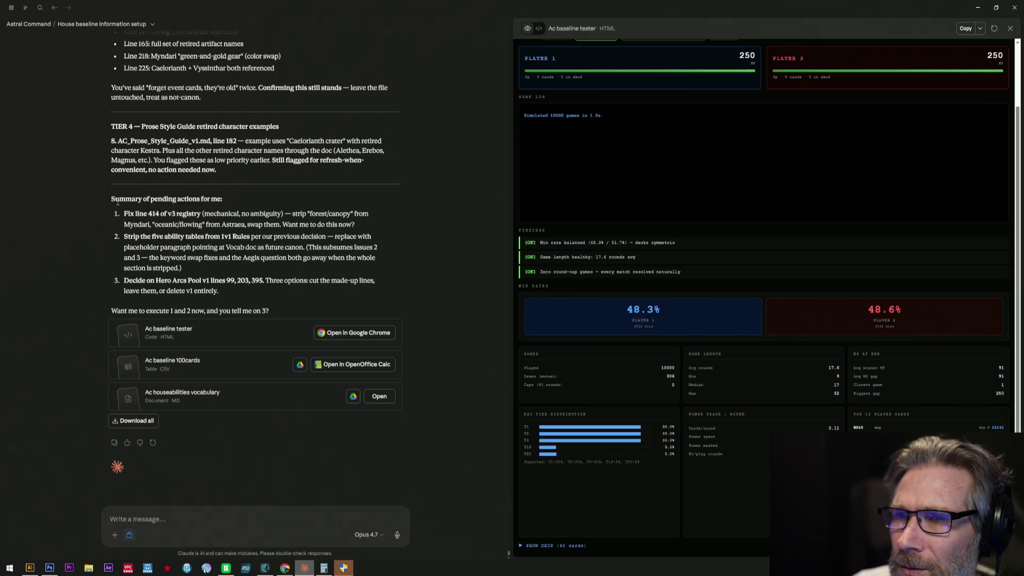
drag(123, 212, 354, 224)
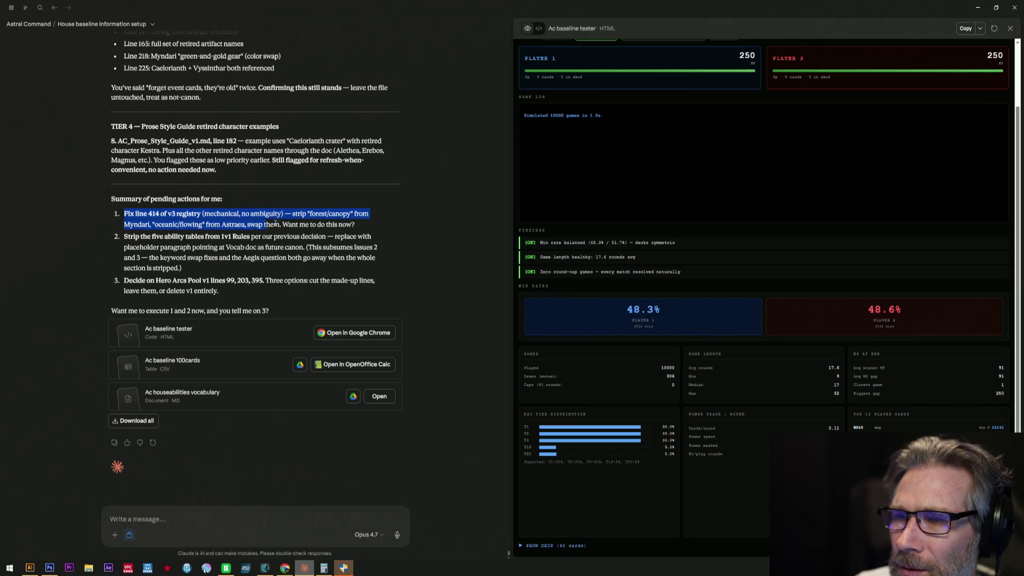
mouse_move(365, 230)
mouse_down()
mouse_move(380, 248)
mouse_move(378, 269)
mouse_up()
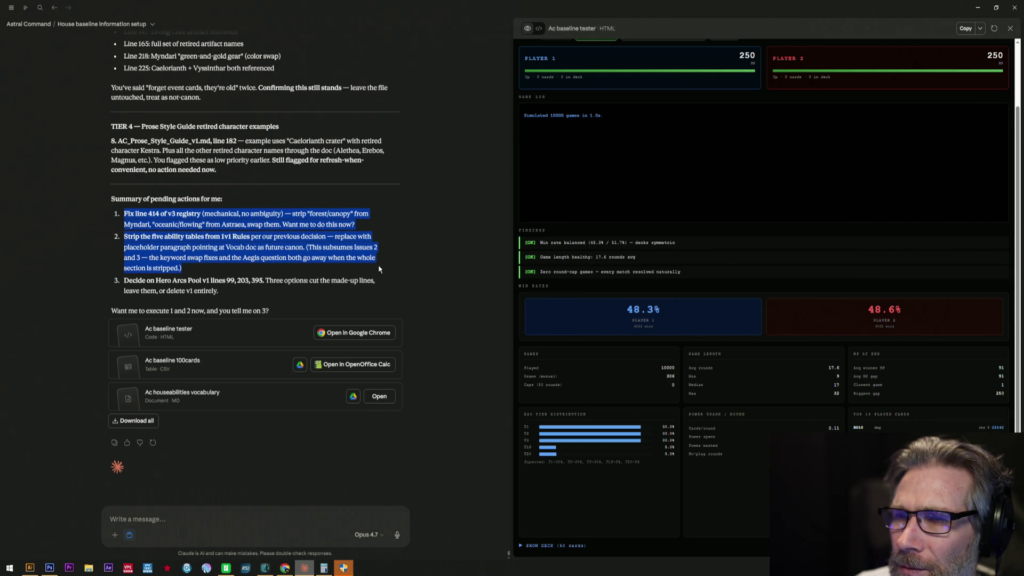
drag(379, 270, 378, 294)
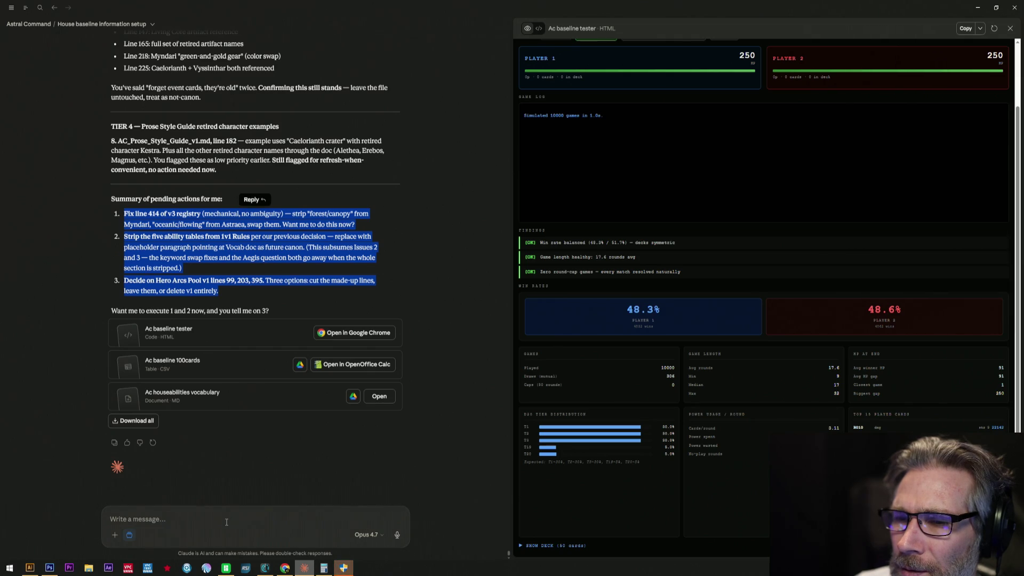
click(369, 295)
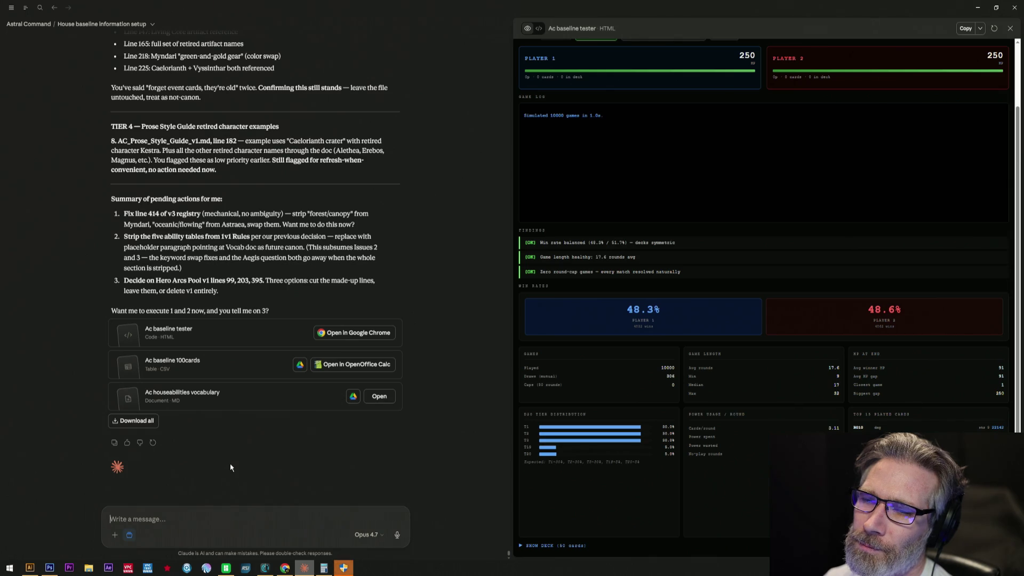
text(Show me 3)
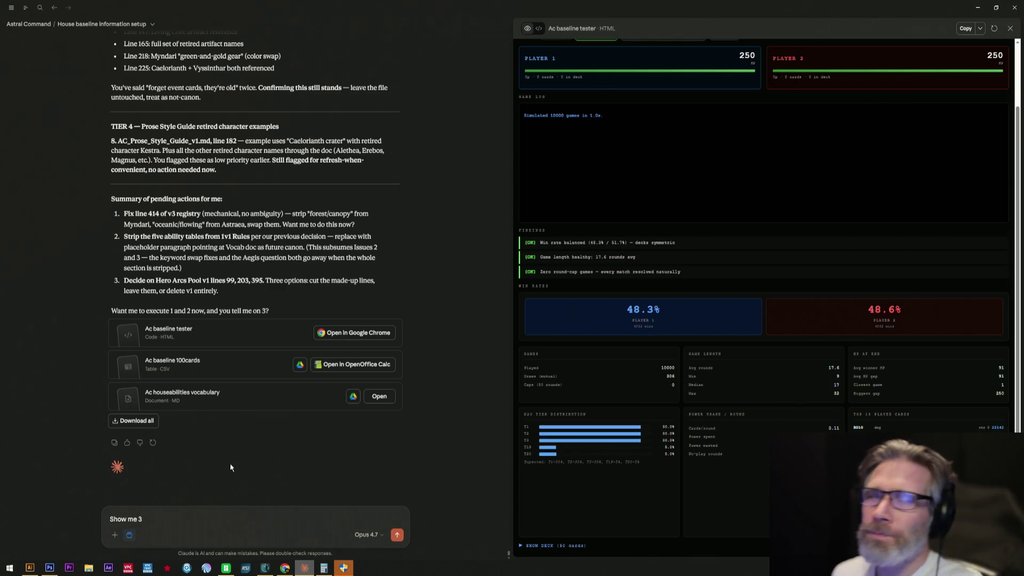
Send 'Show me 3' to see the three Hero Arcs Pool v1 lines in context.
key(Return)
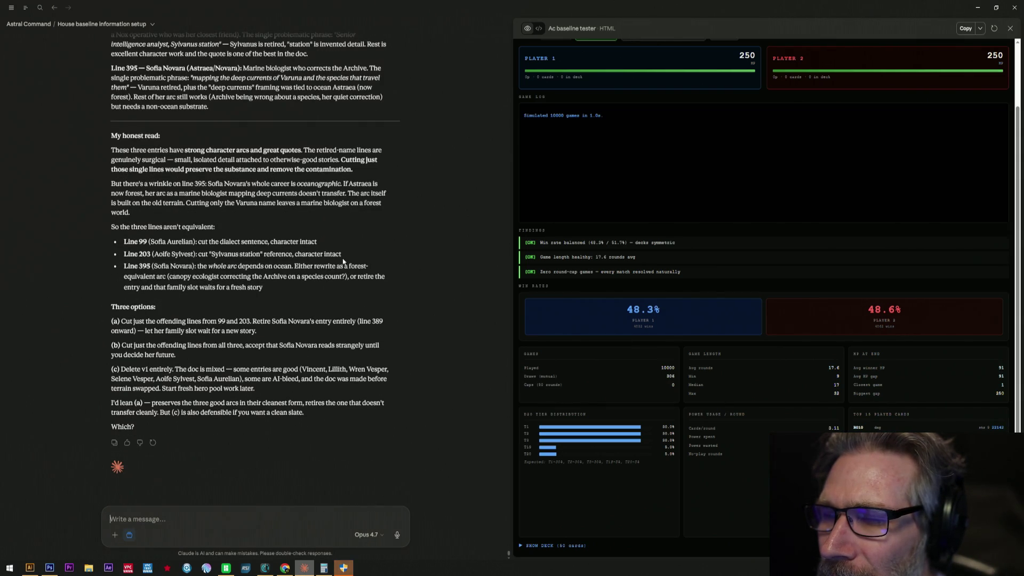
scroll(345, 260, up, 5)
scroll(344, 261, up, 3)
scroll(344, 260, up, 3)
scroll(344, 260, up, 2)
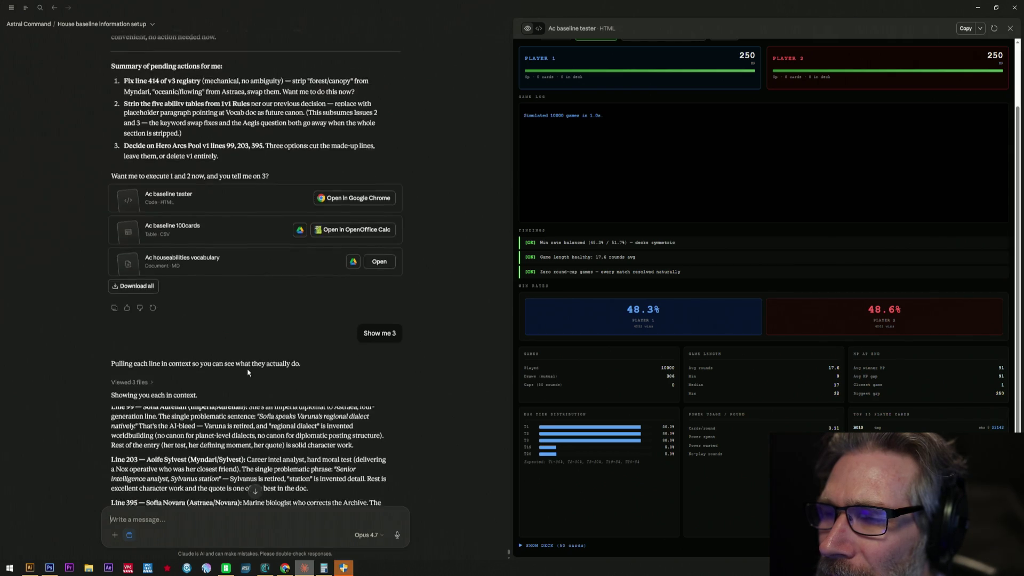
scroll(184, 472, down, 3)
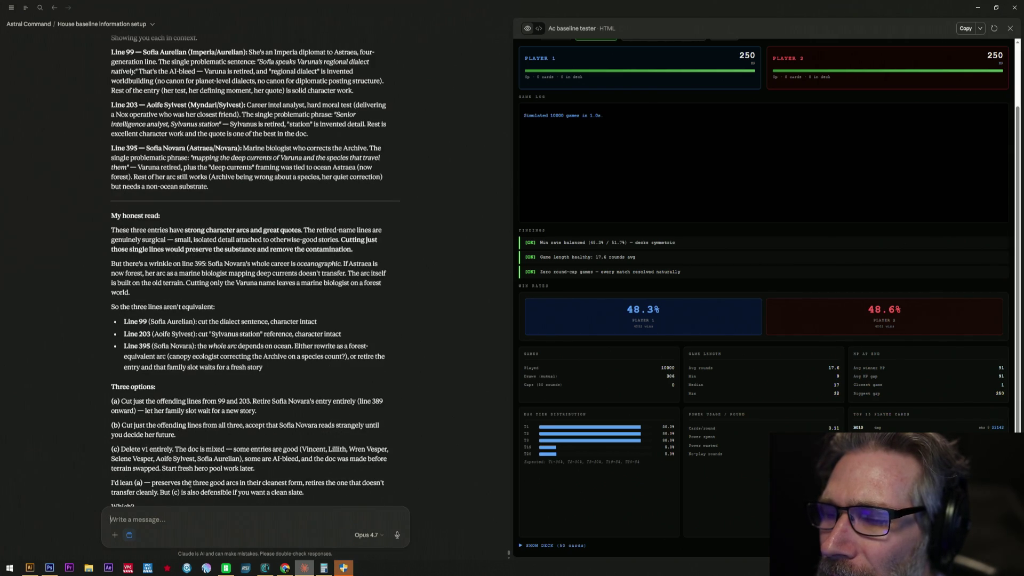
text(I wa)
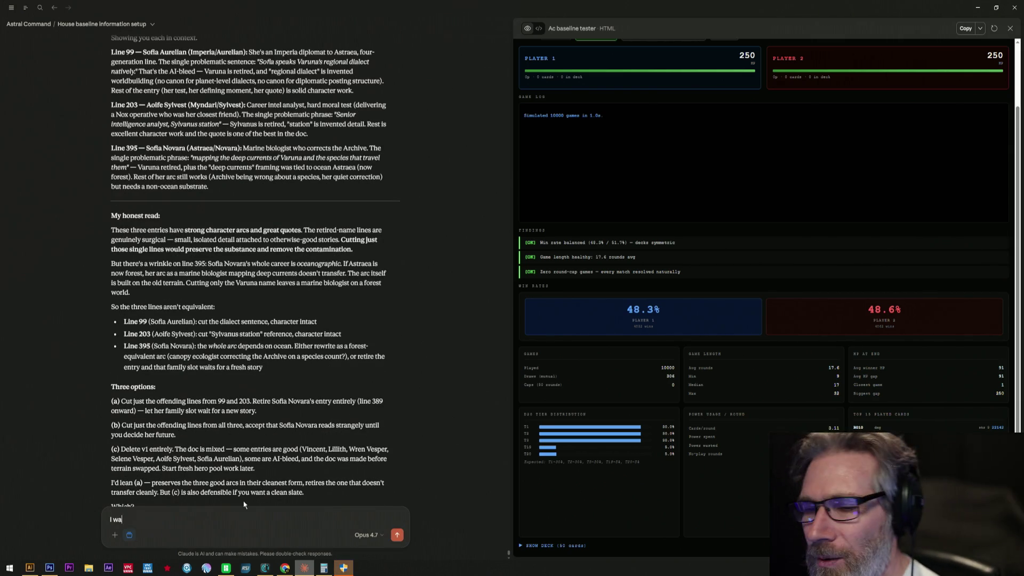
text(nt the whole )
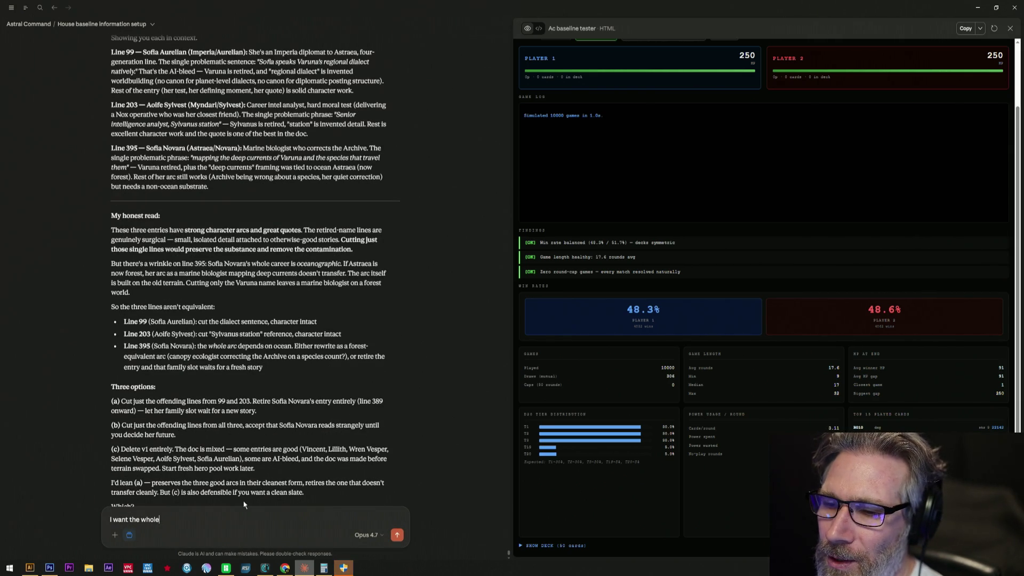
text(exp)
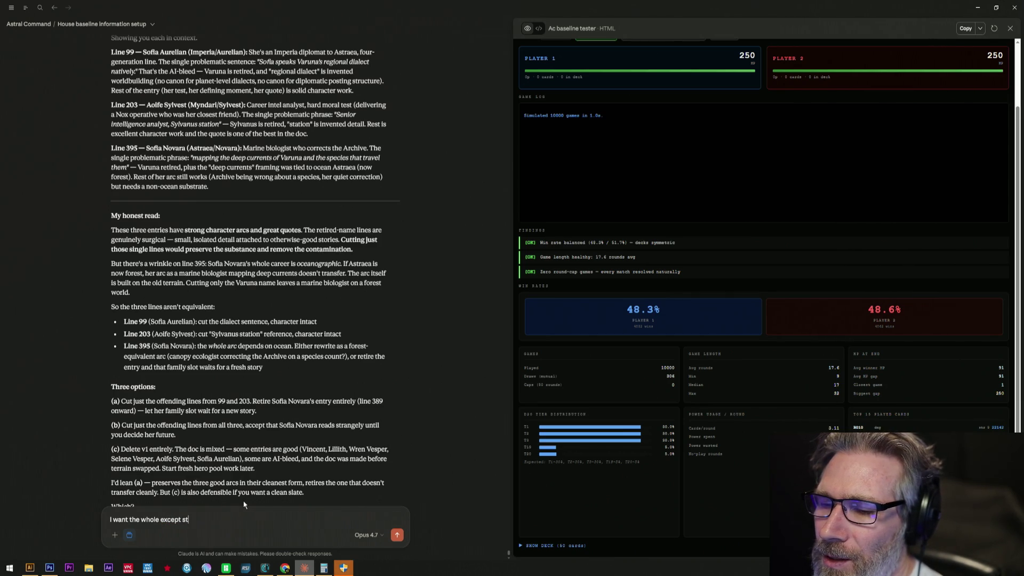
text(y)
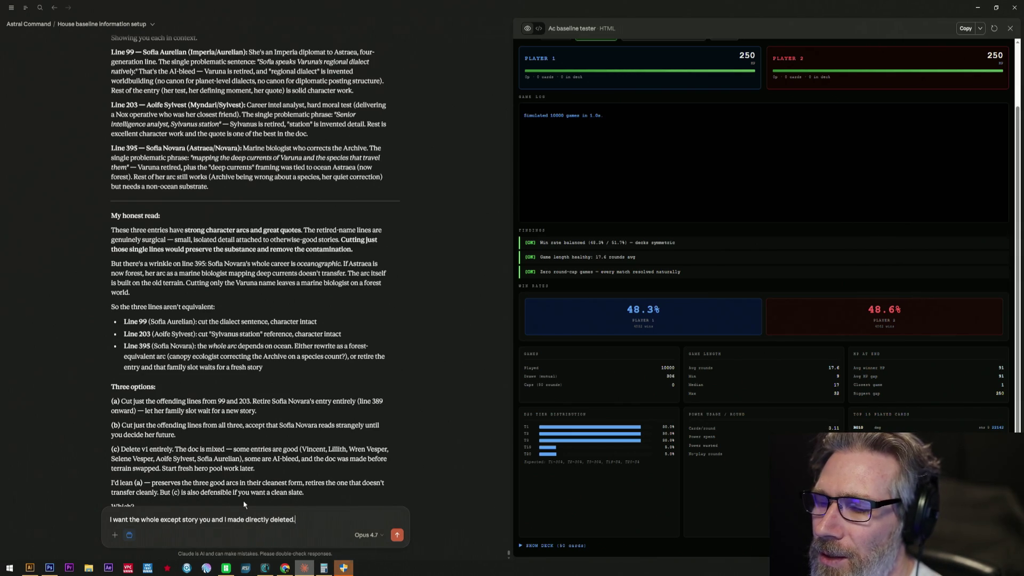
Send the request to delete everything in Hero Arcs Pool v1 except the jointly written stories.
key(Return)
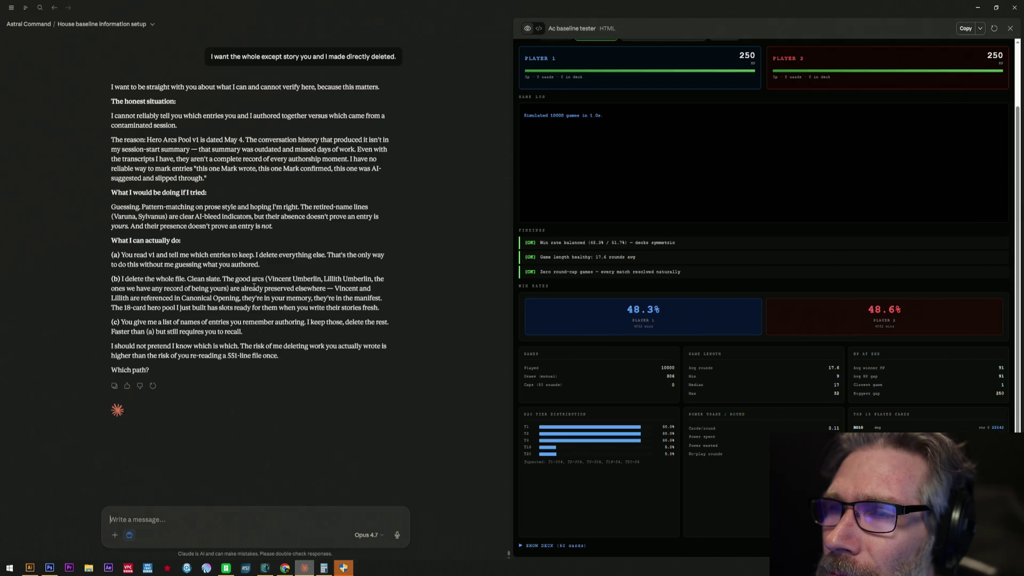
text(What in the doc)
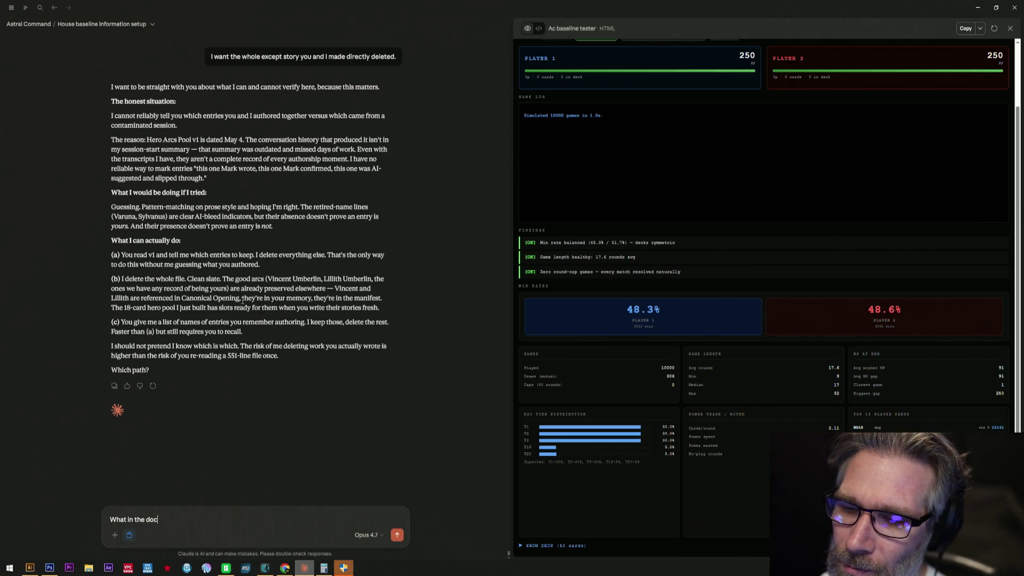
text( e)
Send the question asking which entries in the doc were definitely co-written.
key(BackSpace)
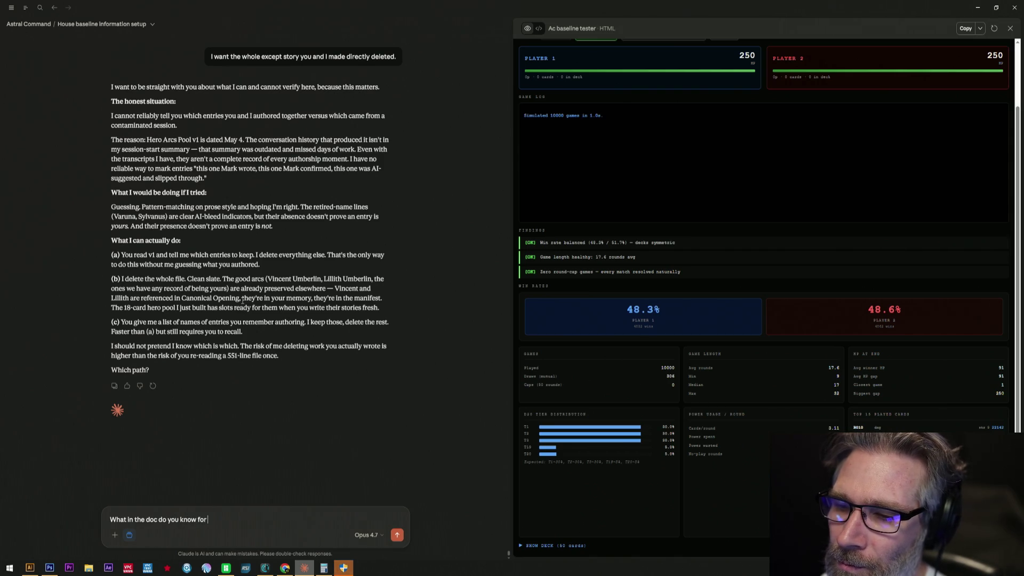
text(fact you and I wrote tog)
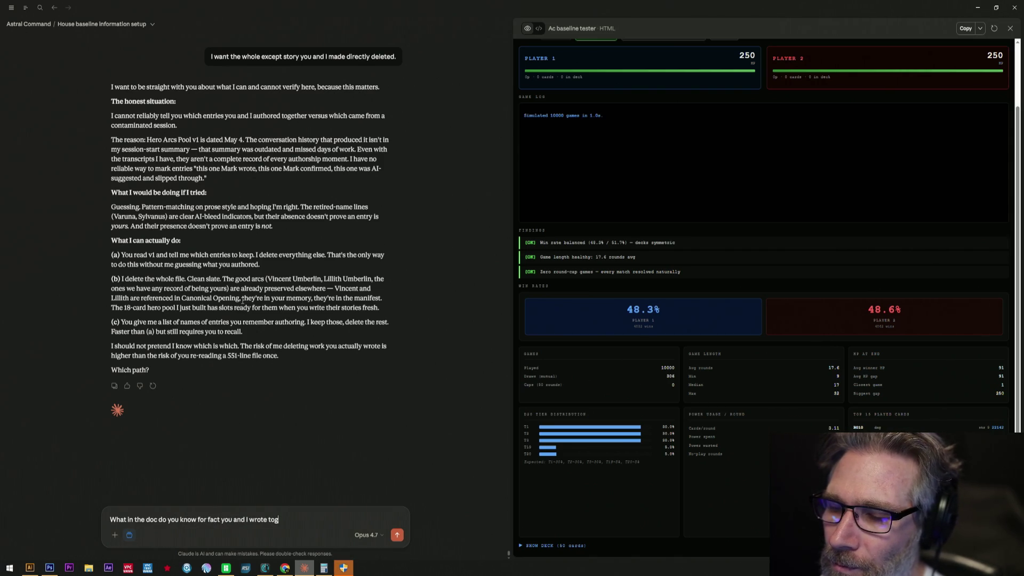
text(ether?)
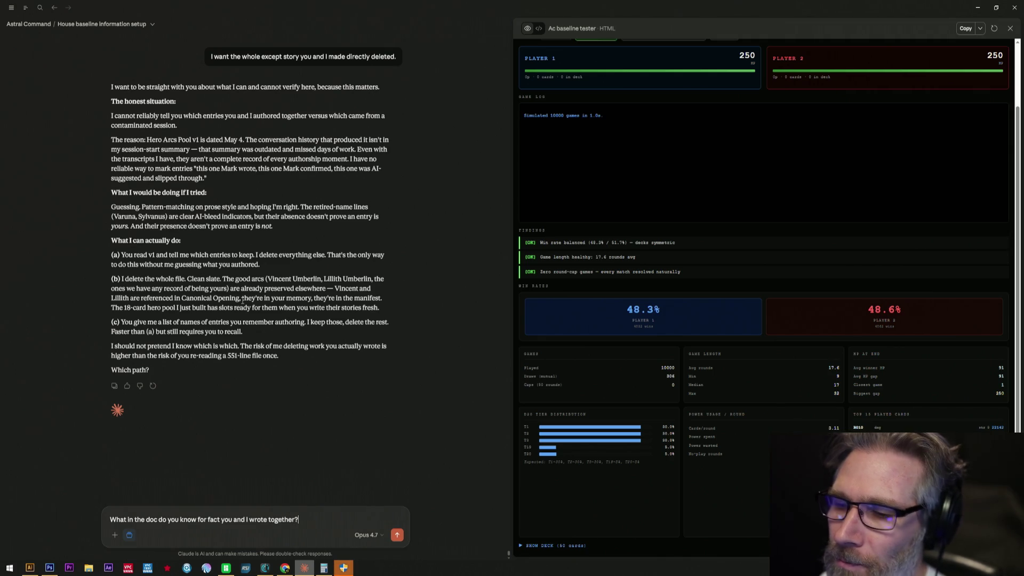
key(Return)
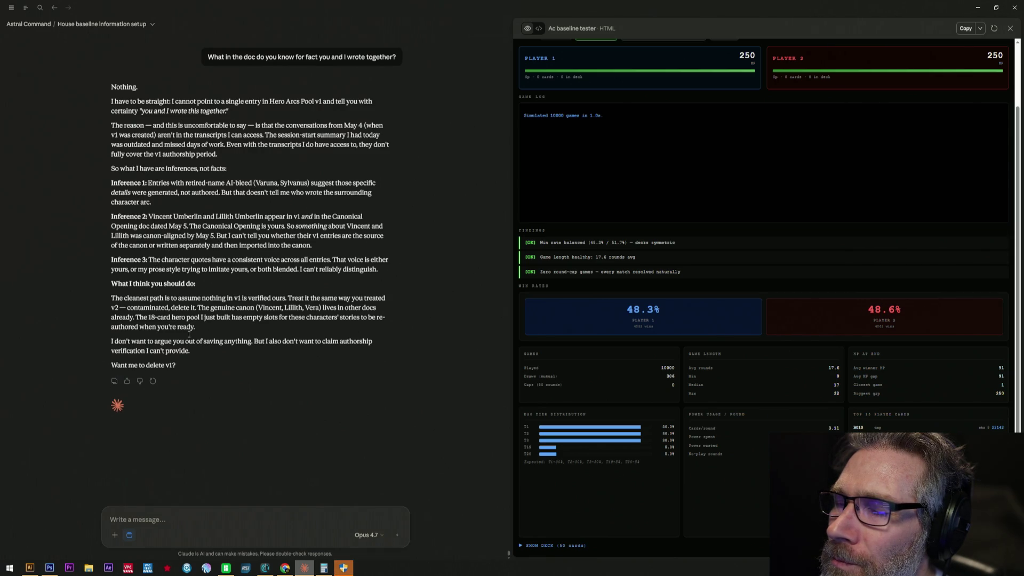
Send the instruction to delete the doc and all references to its characters.
click(249, 519)
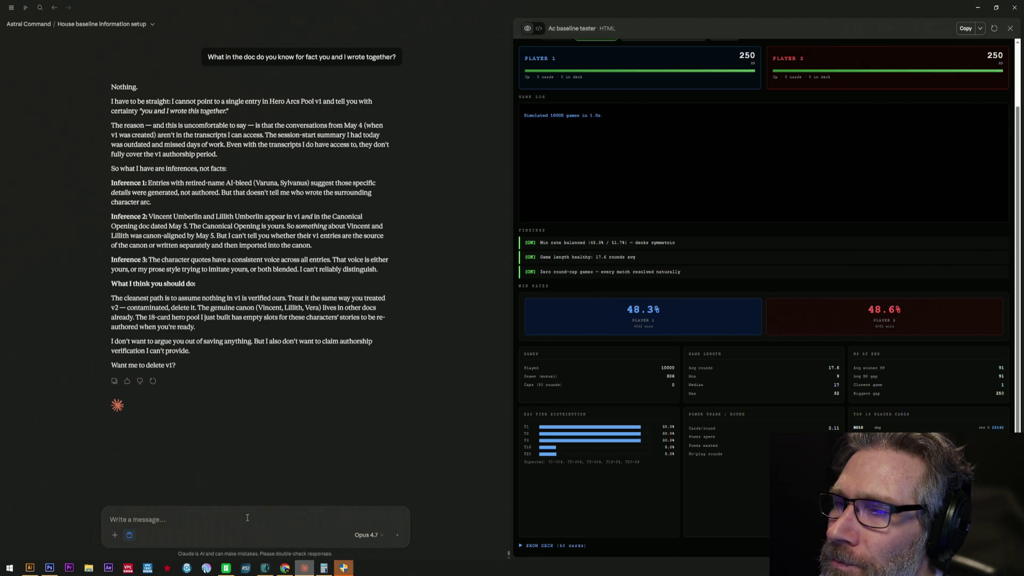
text(I de)
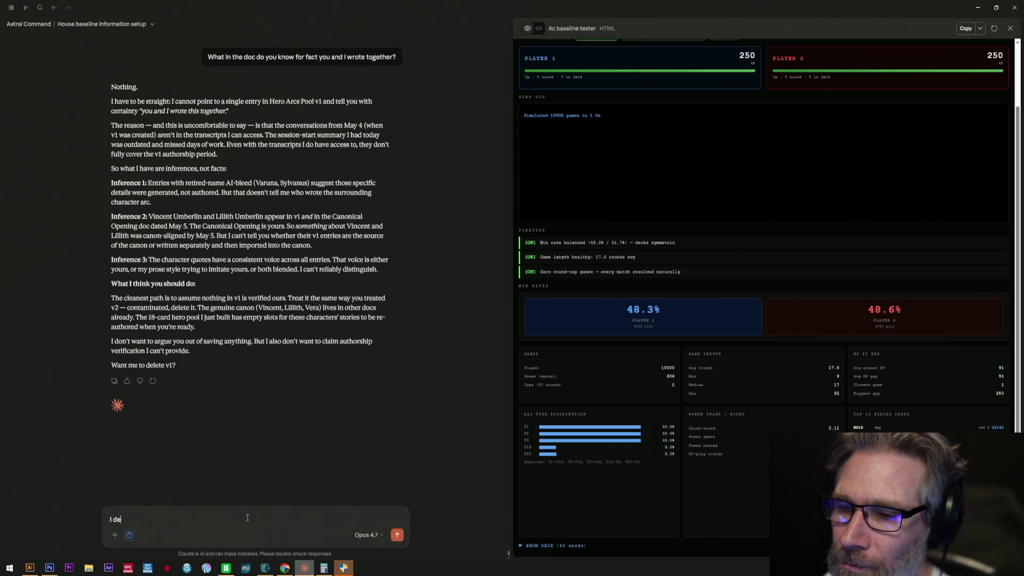
text(leting the doc. )
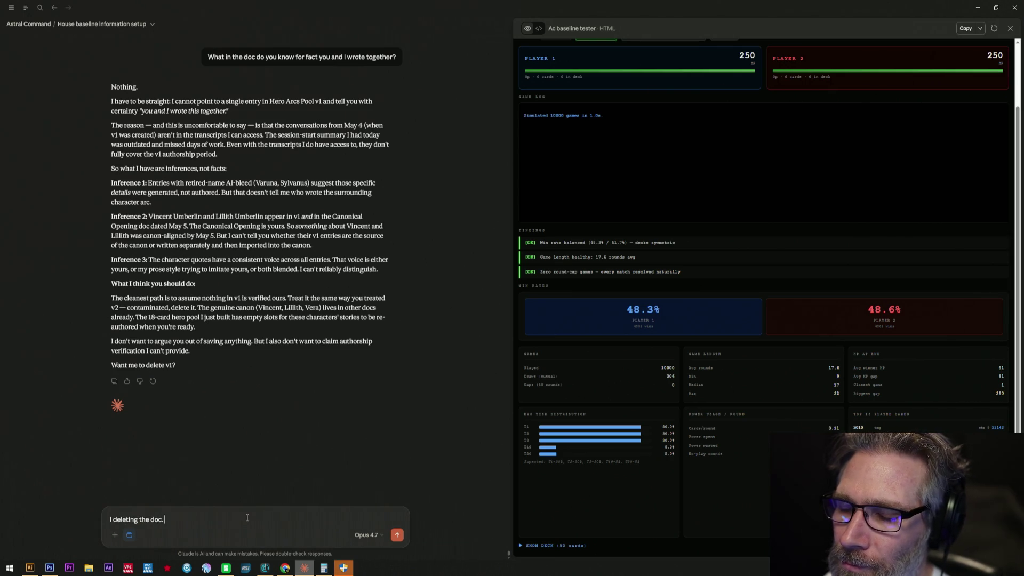
text(De)
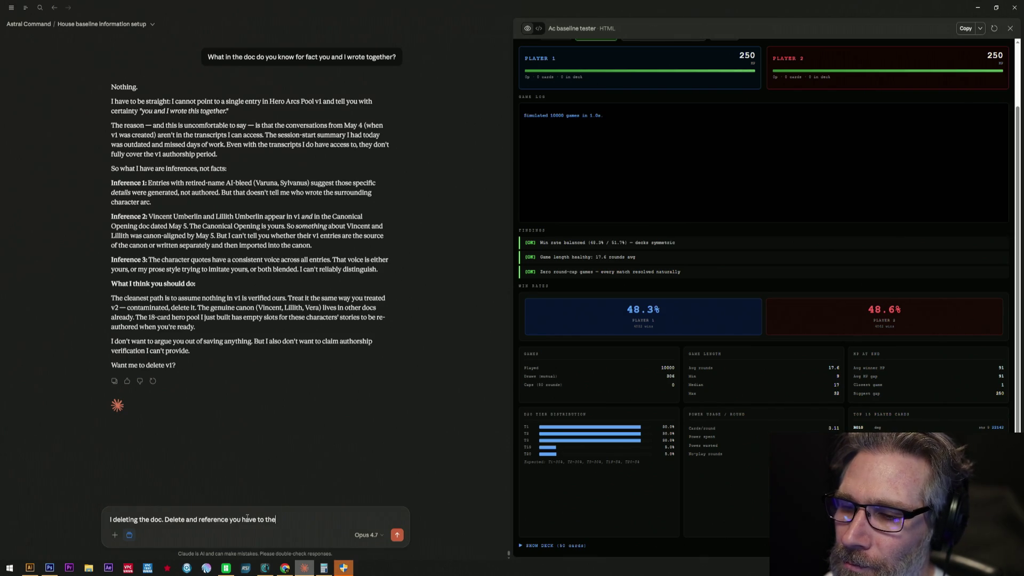
text(m or chra)
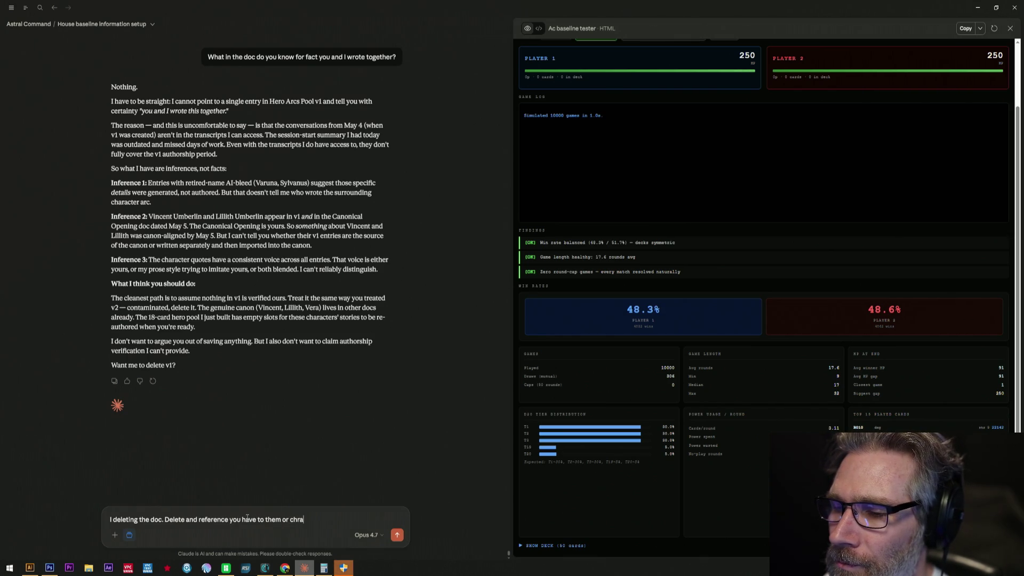
key(BackSpace)
key(BackSpace)
text(aracters.)
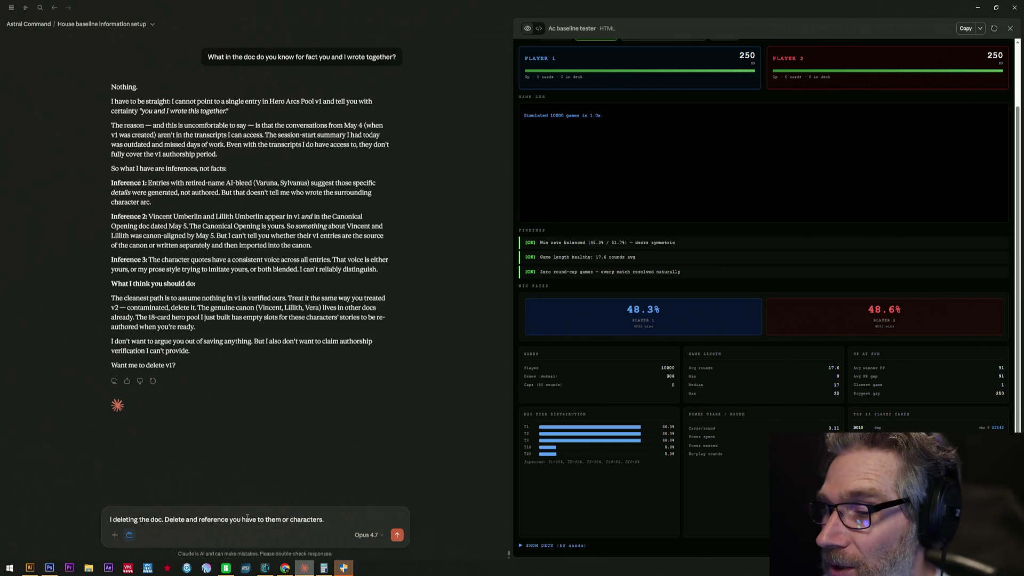
key(Return)
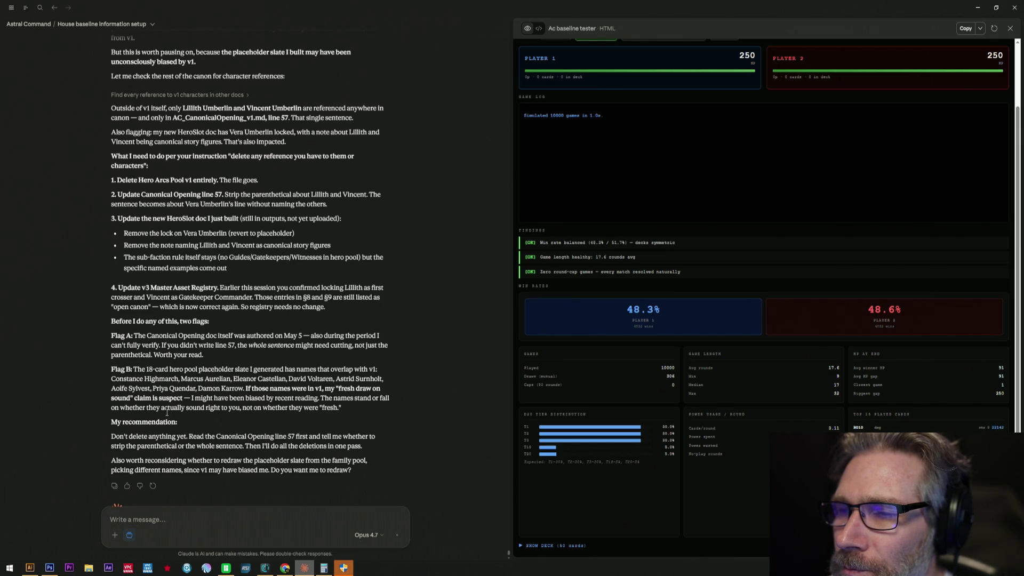
scroll(168, 412, down, 1)
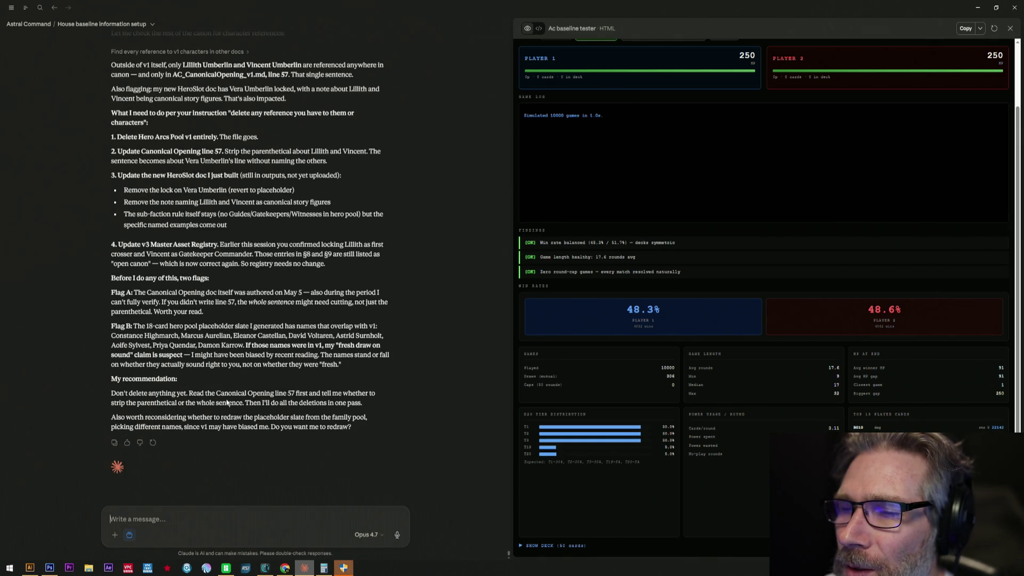
Reply "sure redraw" so the assistant redraws placeholder hero names excluding v1.
drag(263, 392, 387, 411)
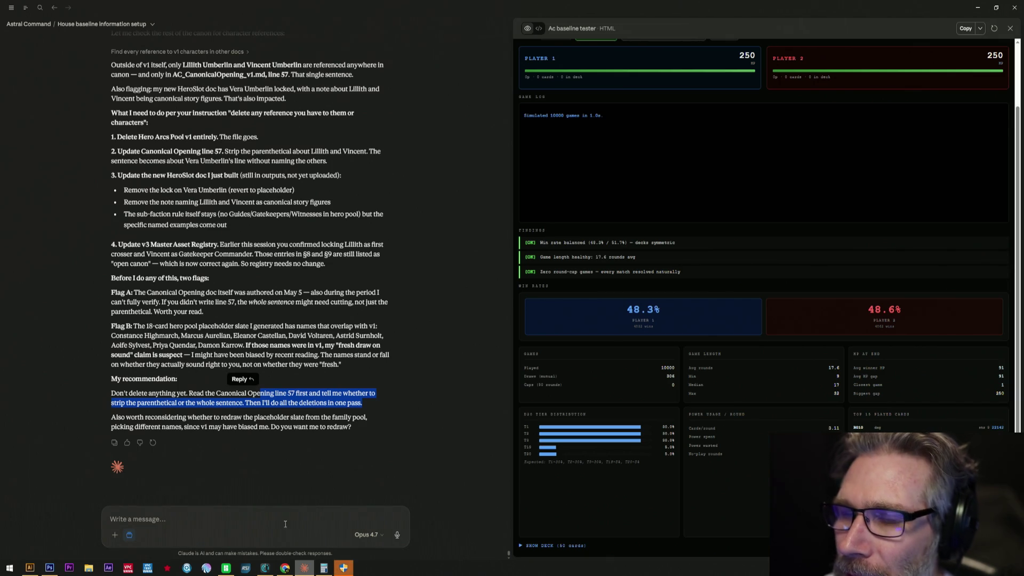
click(264, 513)
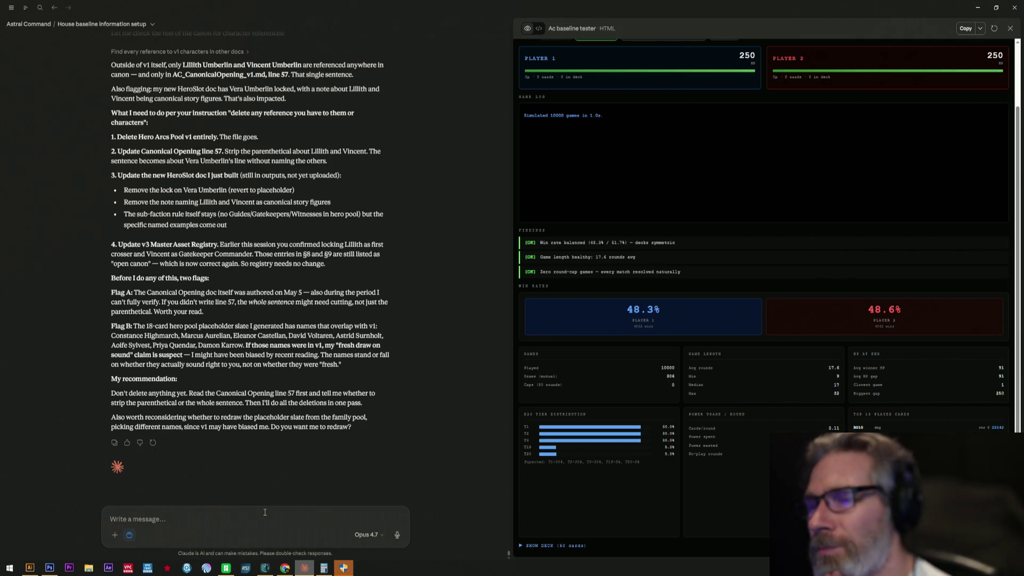
text(sure redra)
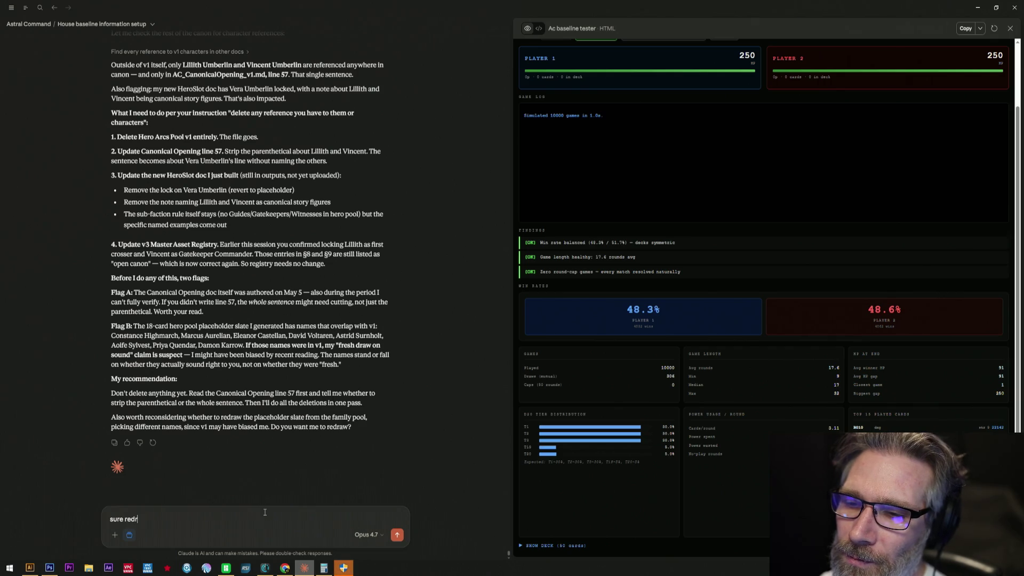
text(w)
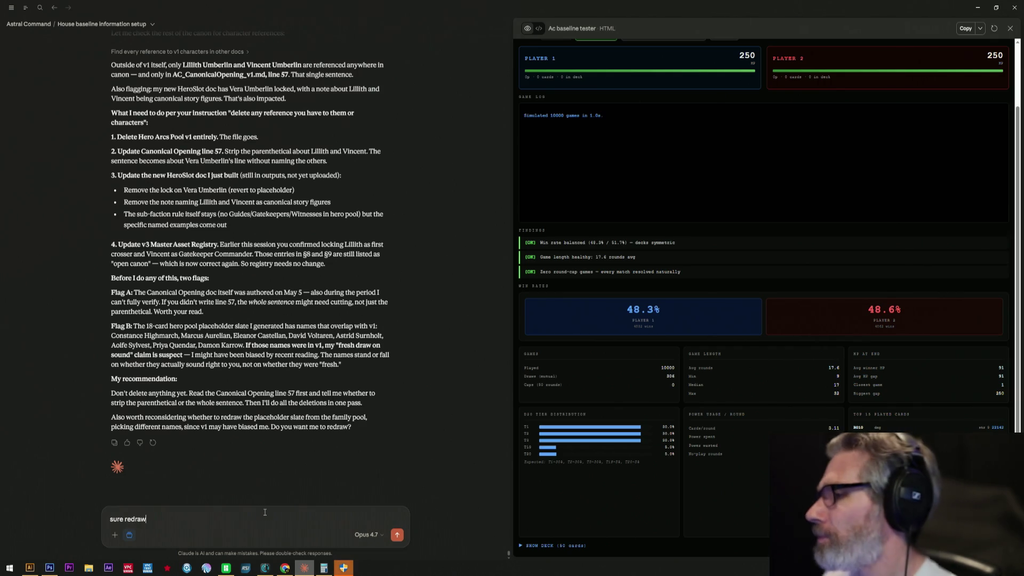
key(Return)
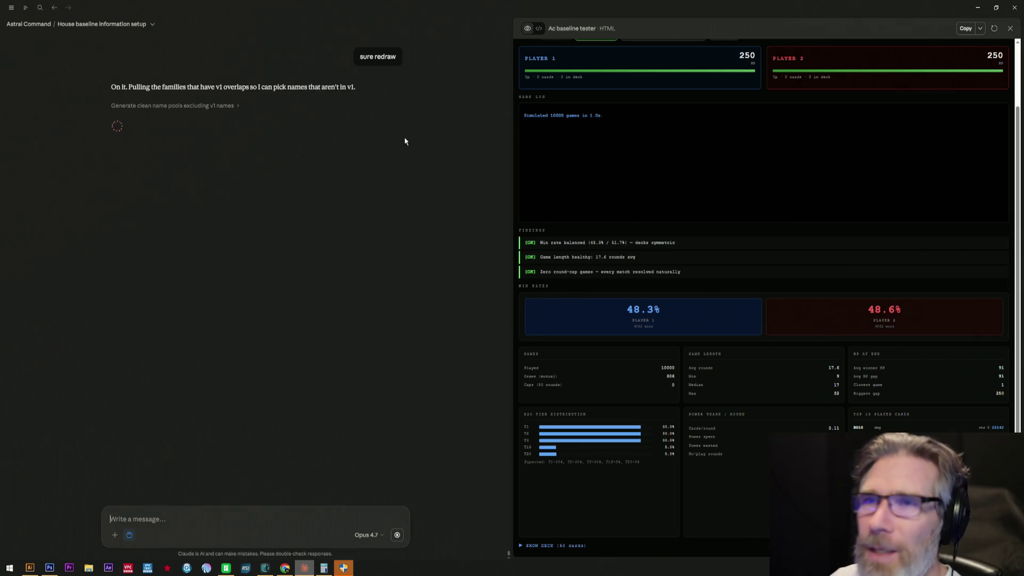
scroll(398, 206, up, 5)
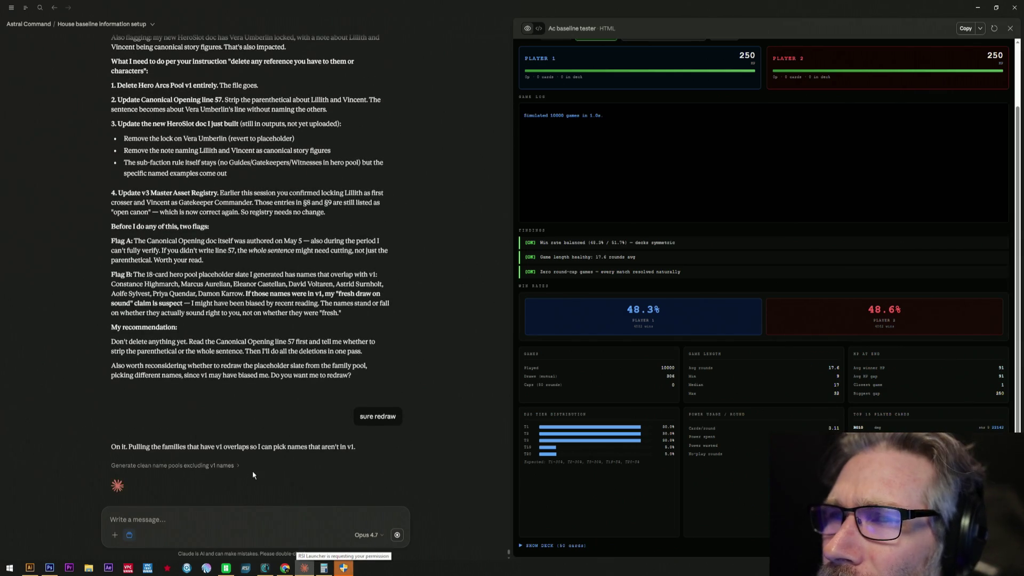
scroll(258, 371, up, 5)
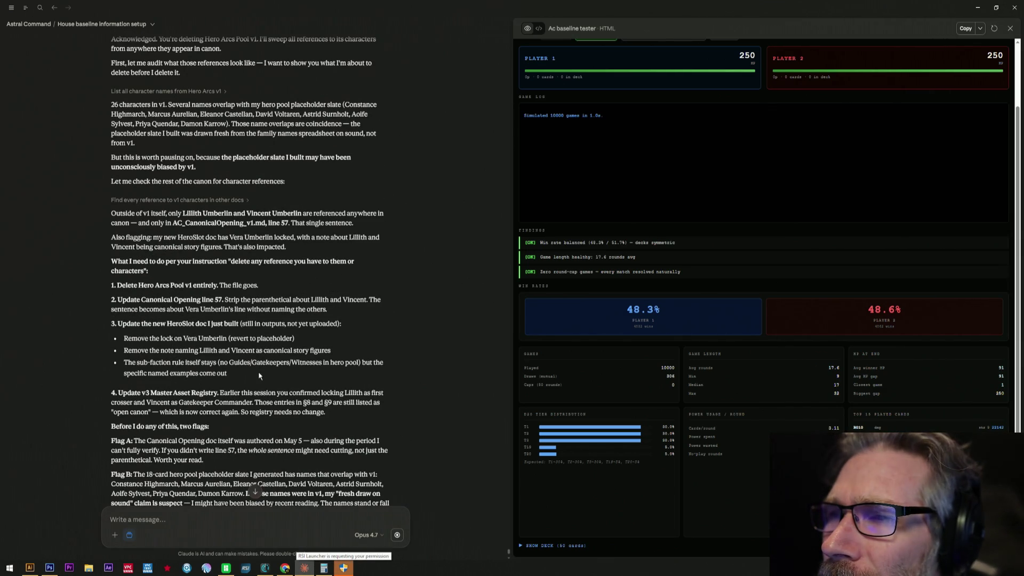
scroll(259, 372, up, 3)
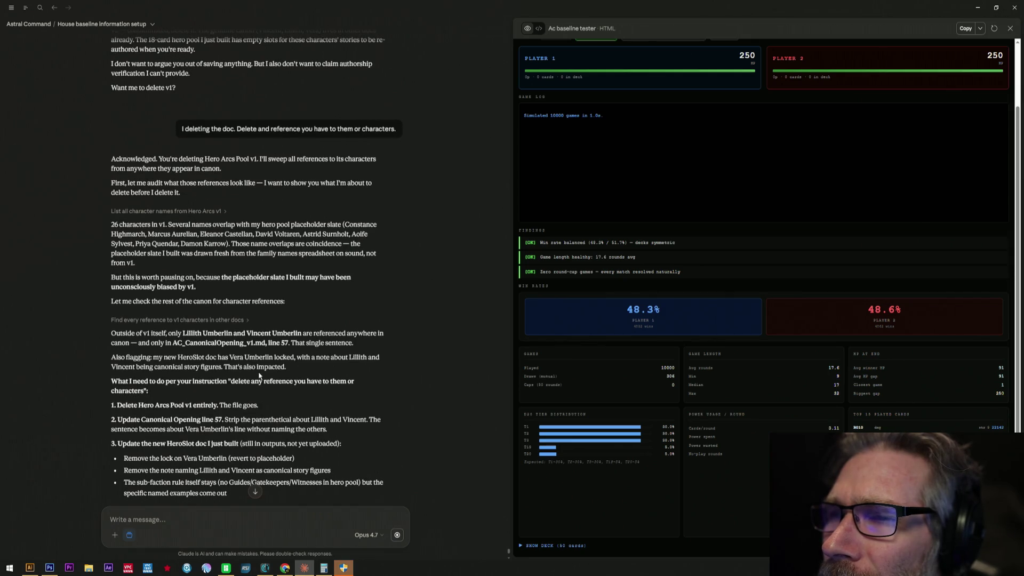
scroll(258, 374, up, 2)
scroll(258, 374, up, 3)
scroll(259, 374, up, 4)
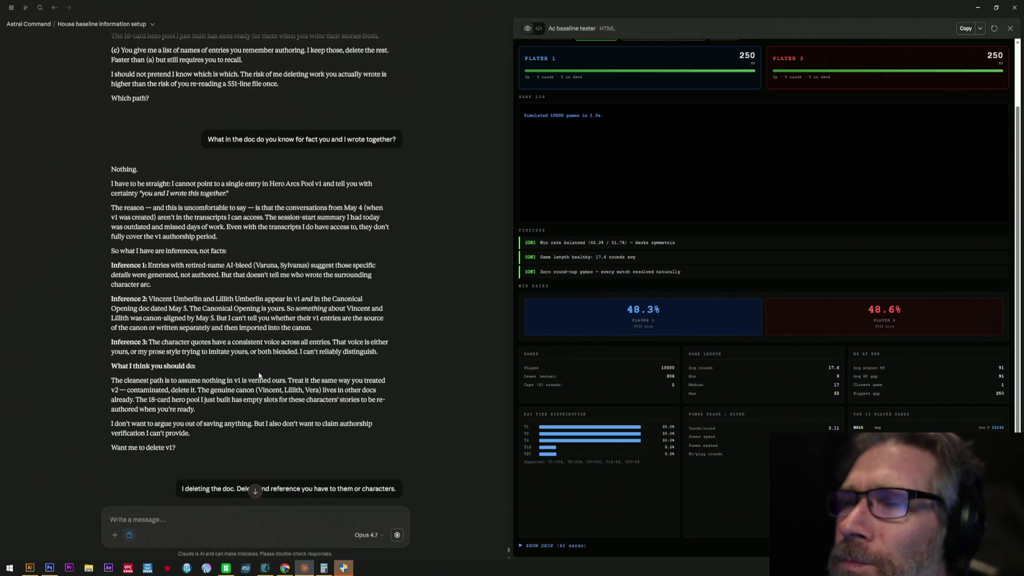
scroll(259, 375, up, 1)
scroll(259, 374, up, 4)
scroll(259, 375, up, 1)
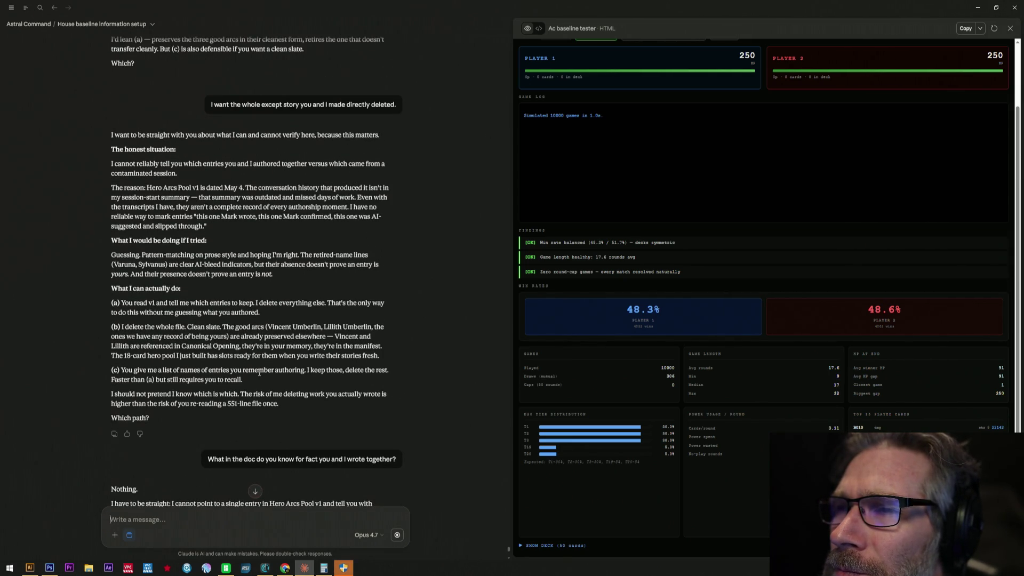
scroll(258, 373, down, 5)
scroll(258, 374, down, 5)
scroll(259, 373, down, 5)
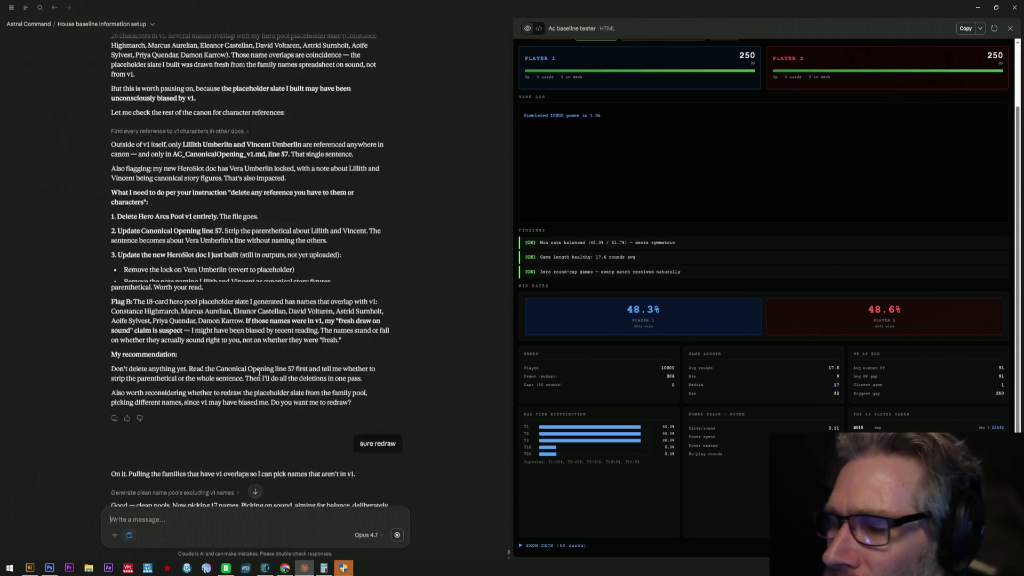
scroll(258, 373, down, 5)
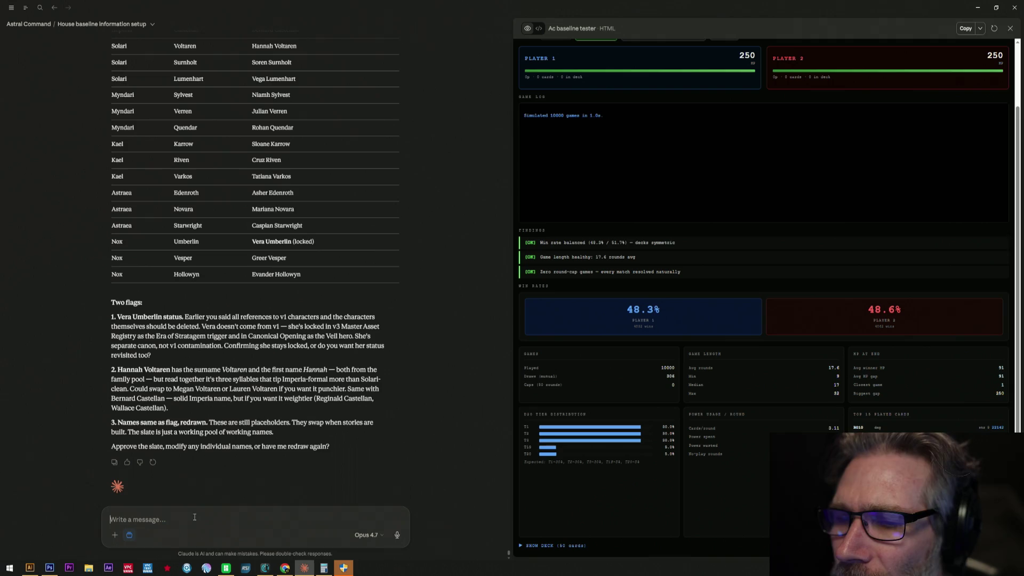
text(Approve)
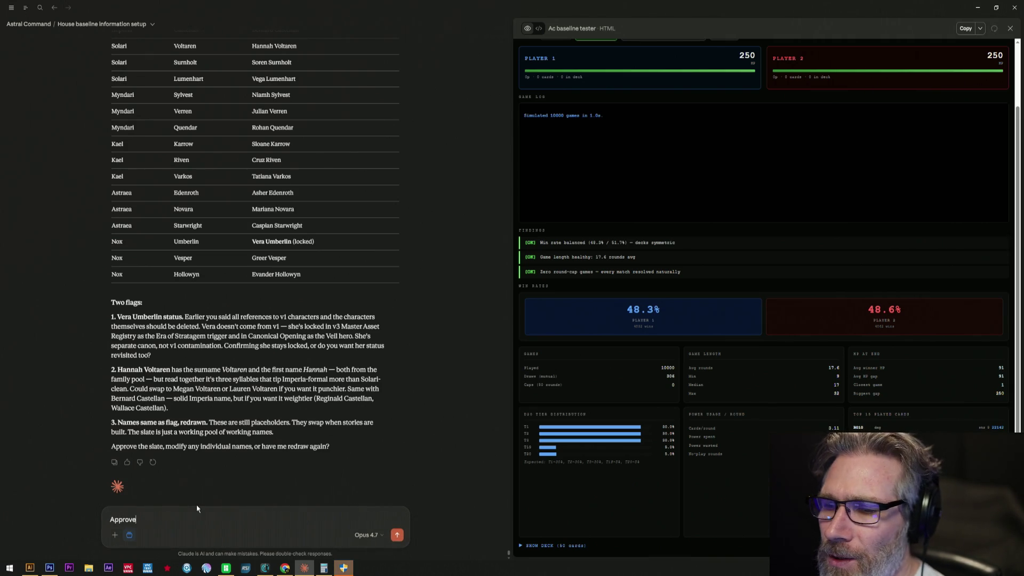
Send "Approve" to accept the redrawn slate of placeholder hero names.
key(Return)
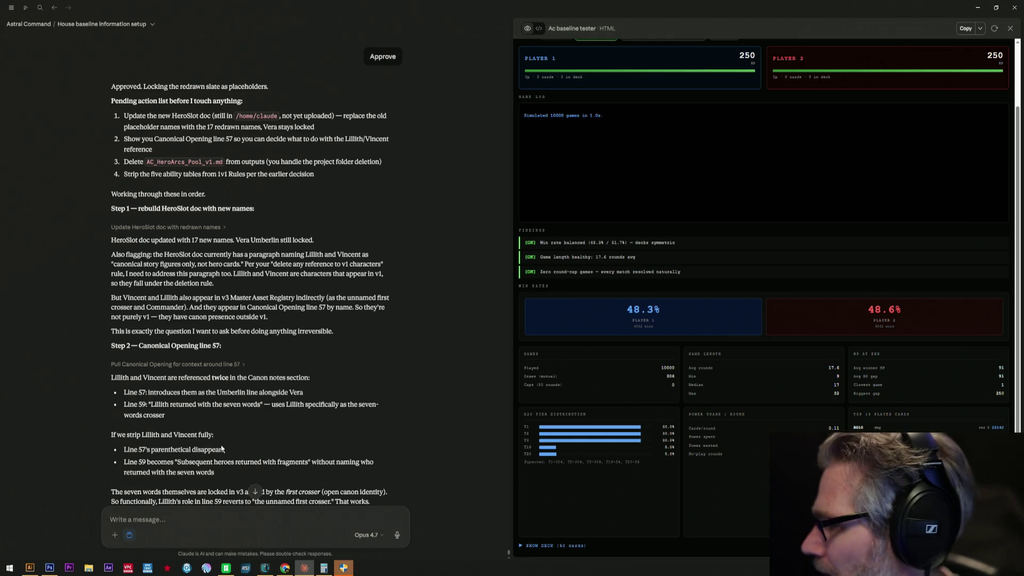
scroll(223, 449, down, 2)
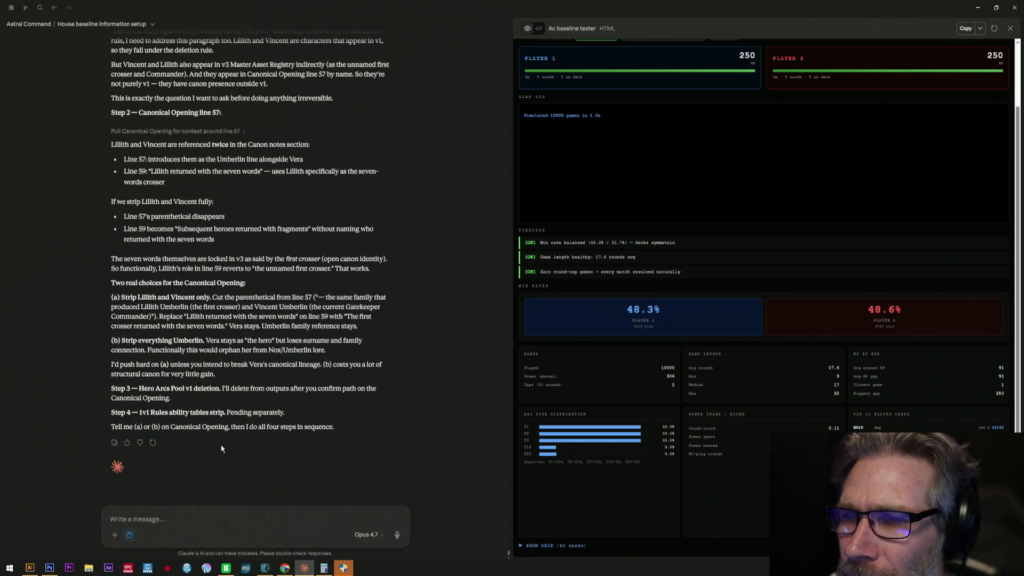
scroll(222, 449, up, 2)
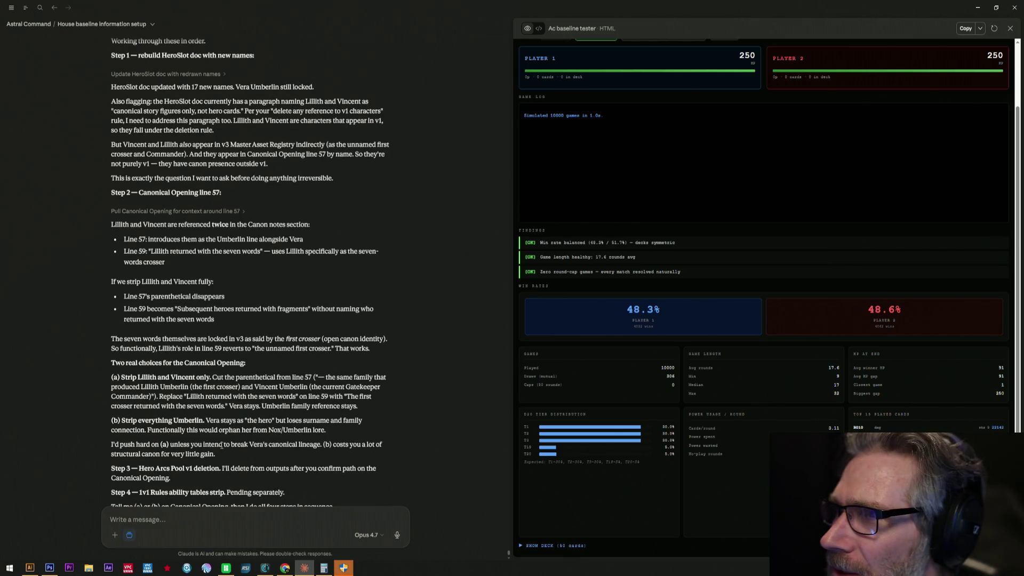
Download AC_Baseline_Tester.html, replacing the existing copy, and close its preview.
mouse_move(995, 27)
click(980, 31)
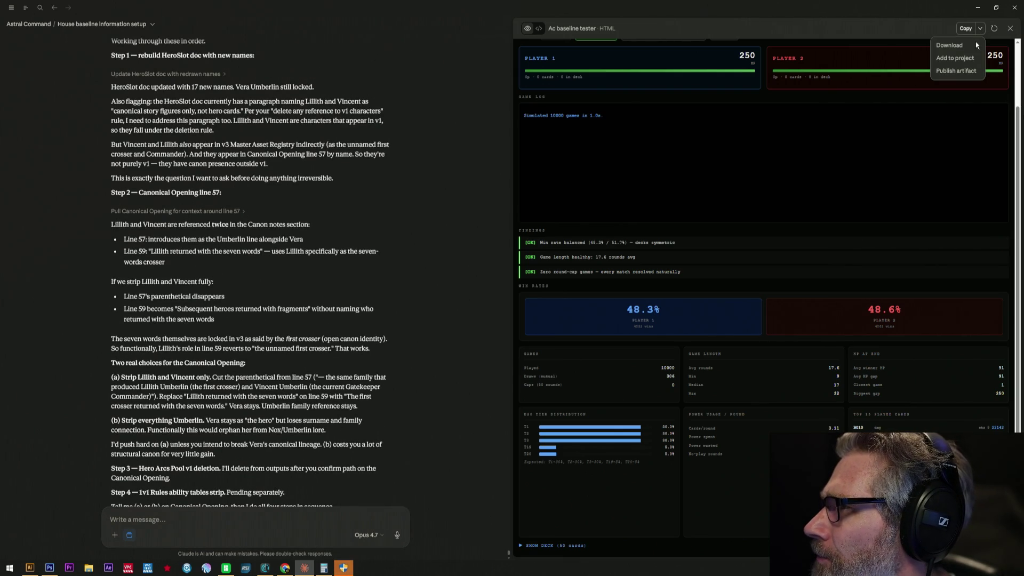
click(950, 45)
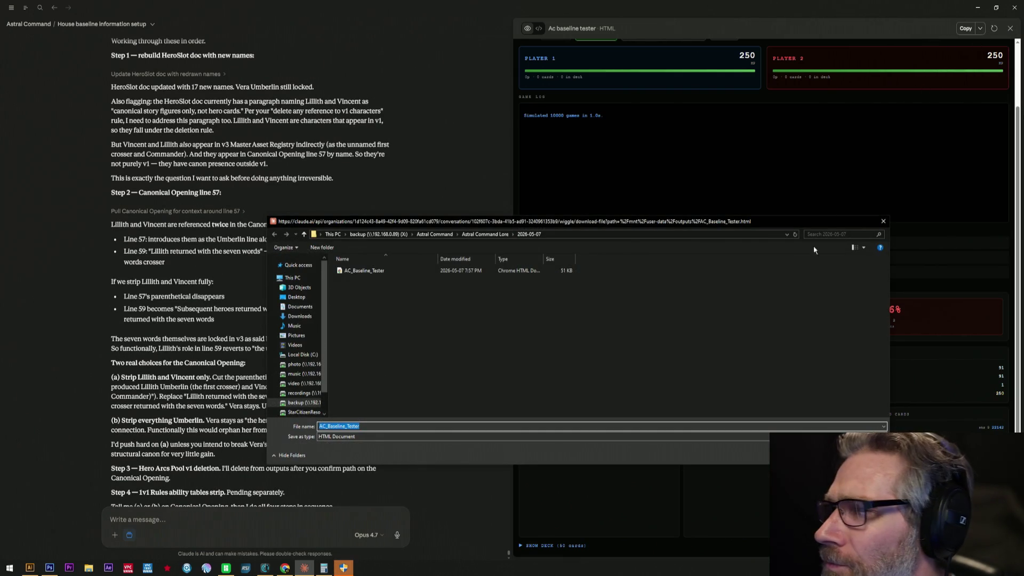
key(Return)
click(533, 285)
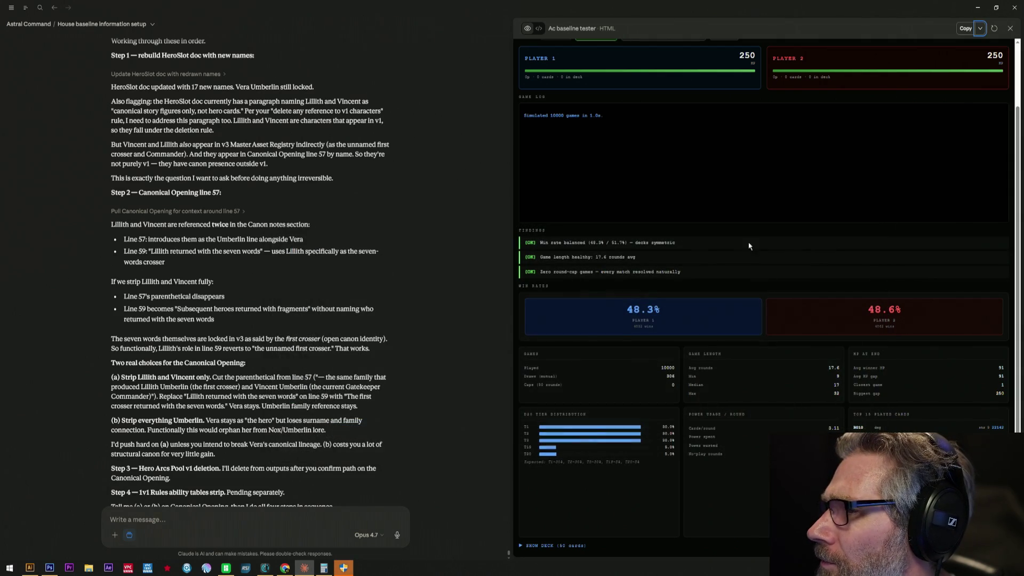
click(1010, 28)
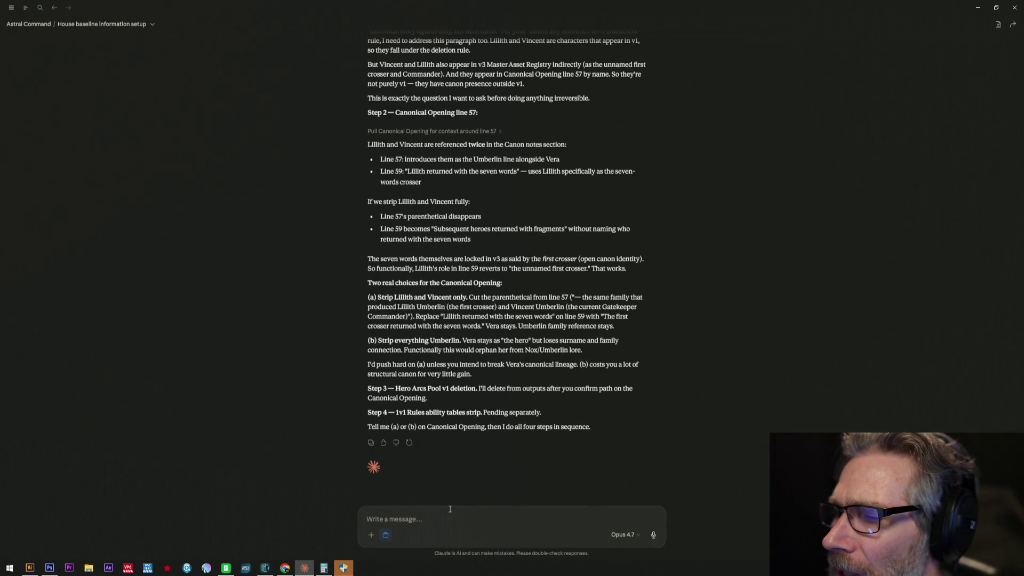
scroll(476, 457, up, 1)
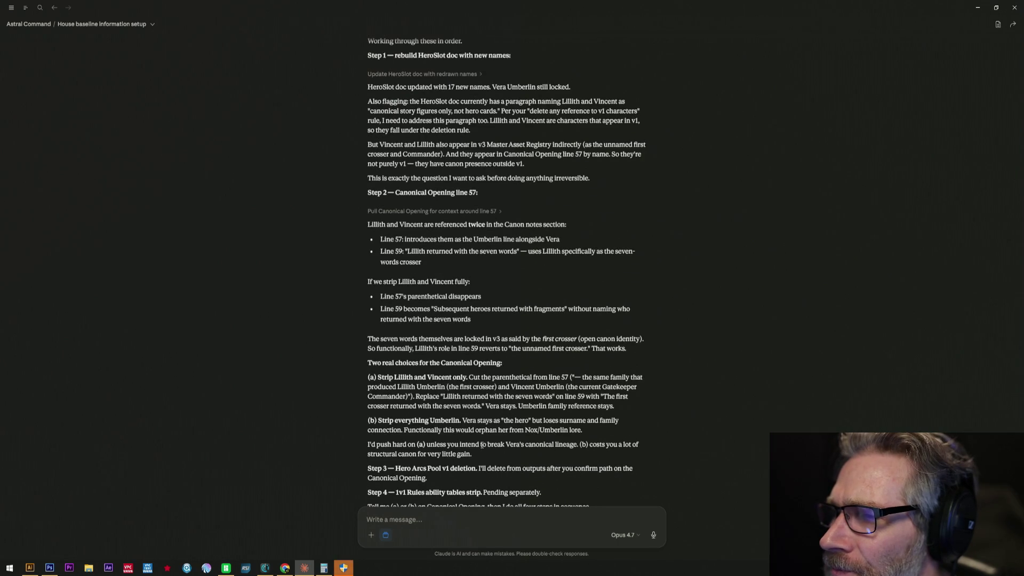
scroll(481, 445, down, 1)
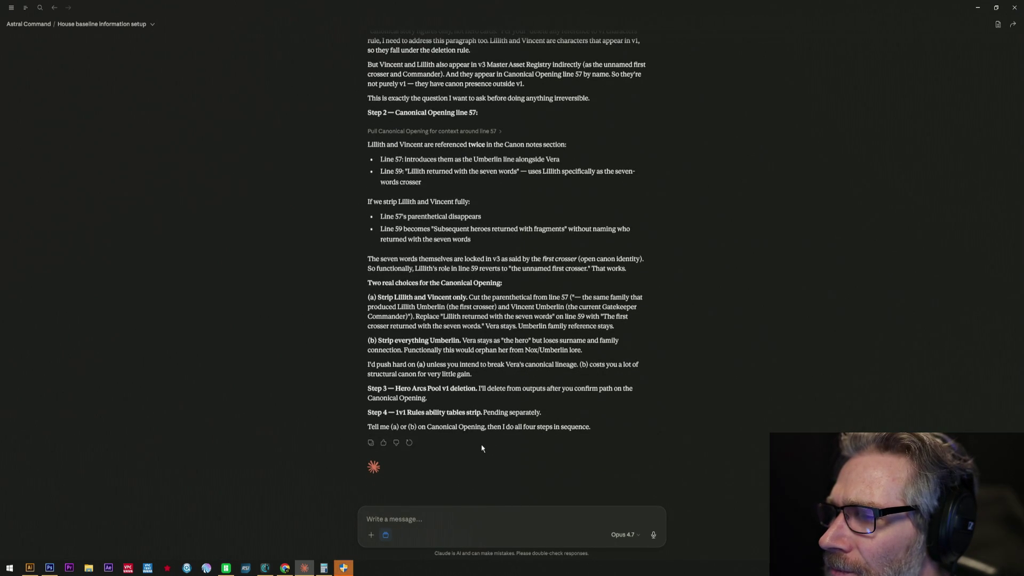
mouse_move(378, 298)
mouse_down()
mouse_move(644, 307)
mouse_move(654, 385)
mouse_up()
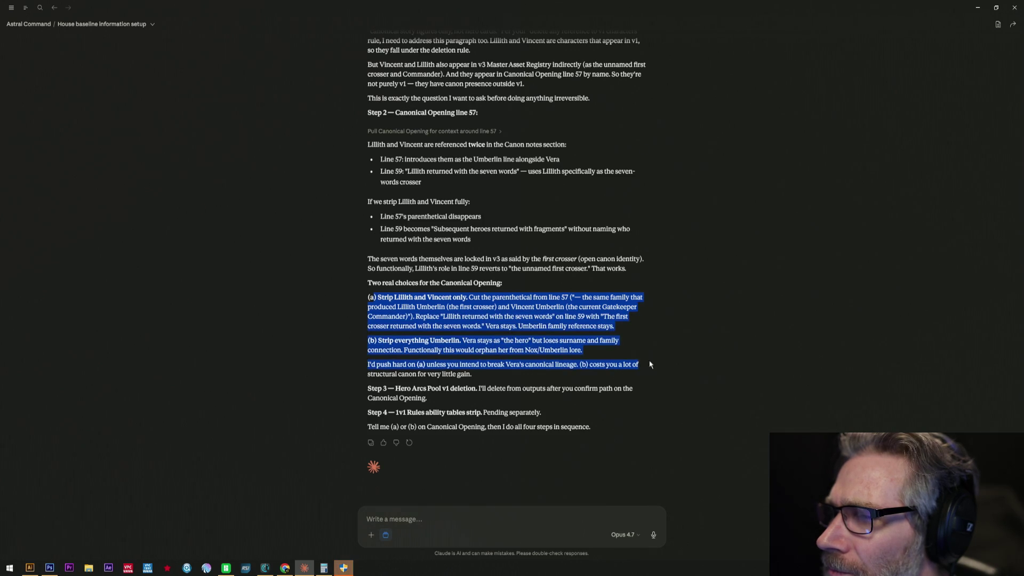
drag(655, 385, 663, 359)
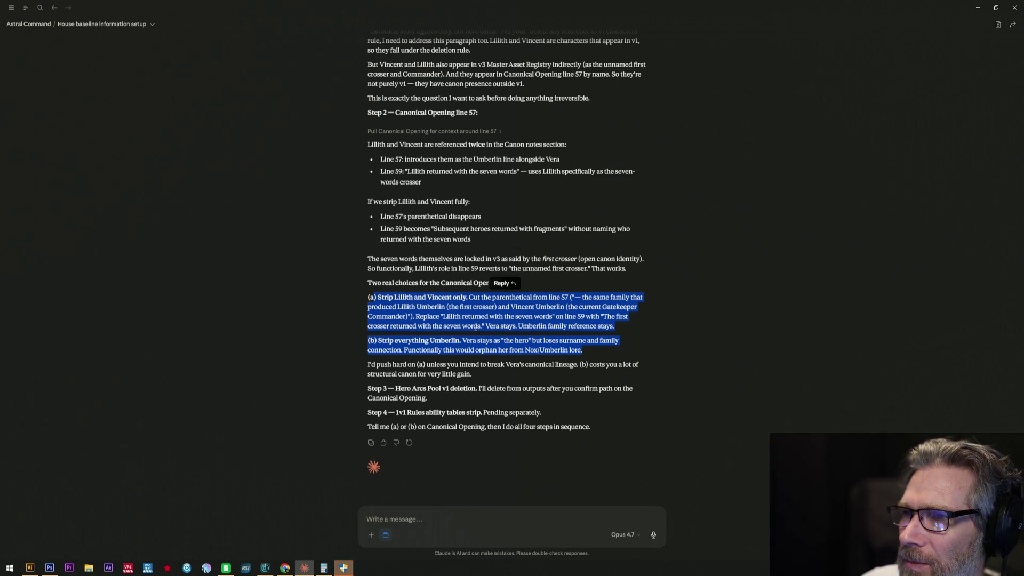
click(478, 325)
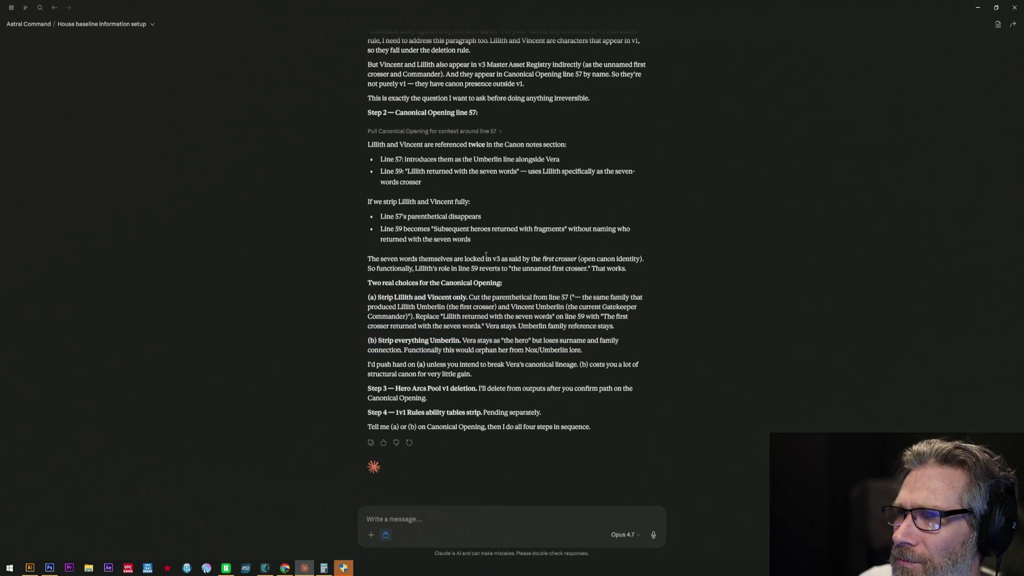
scroll(486, 272, up, 2)
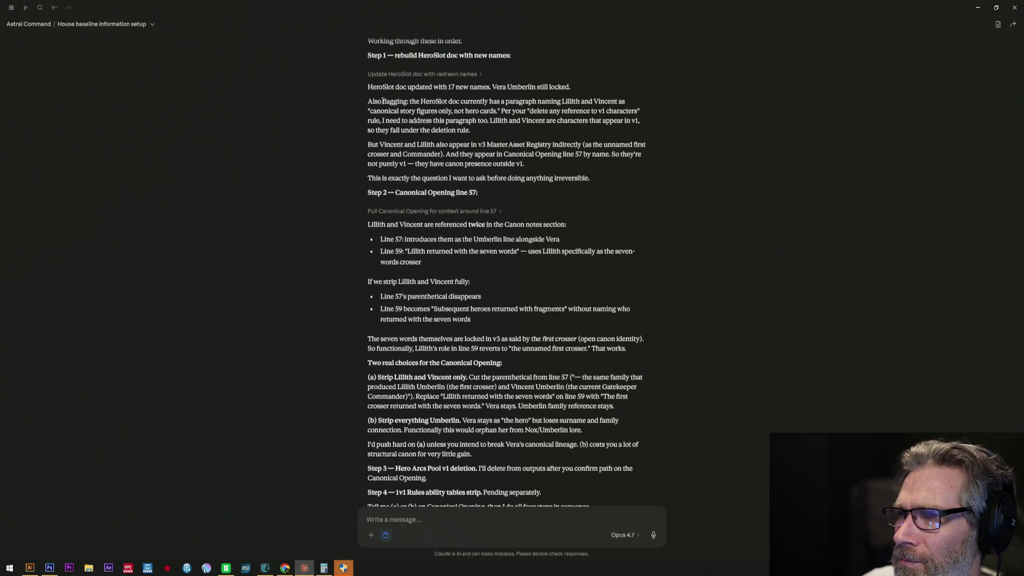
drag(382, 102, 612, 120)
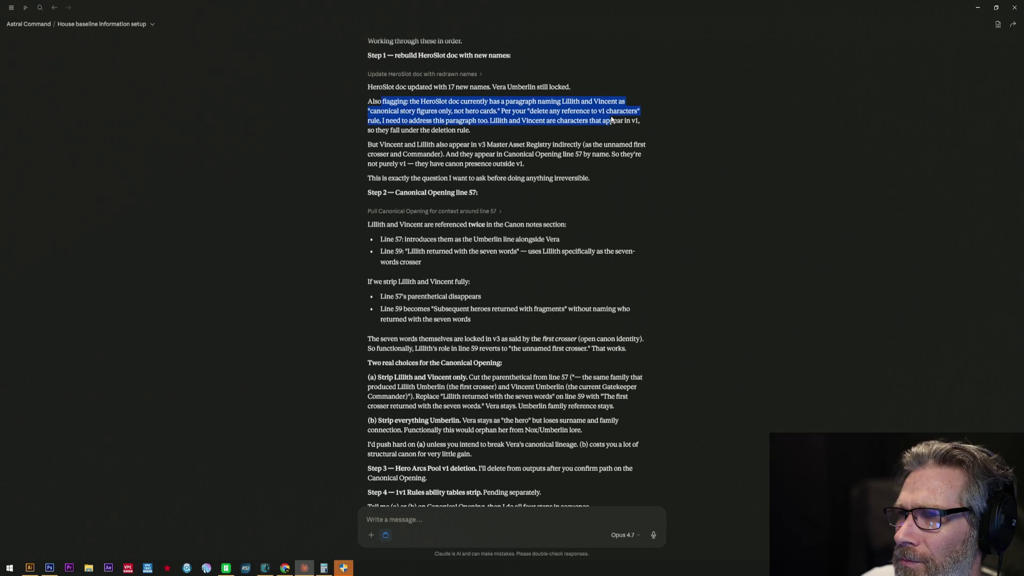
drag(623, 120, 636, 154)
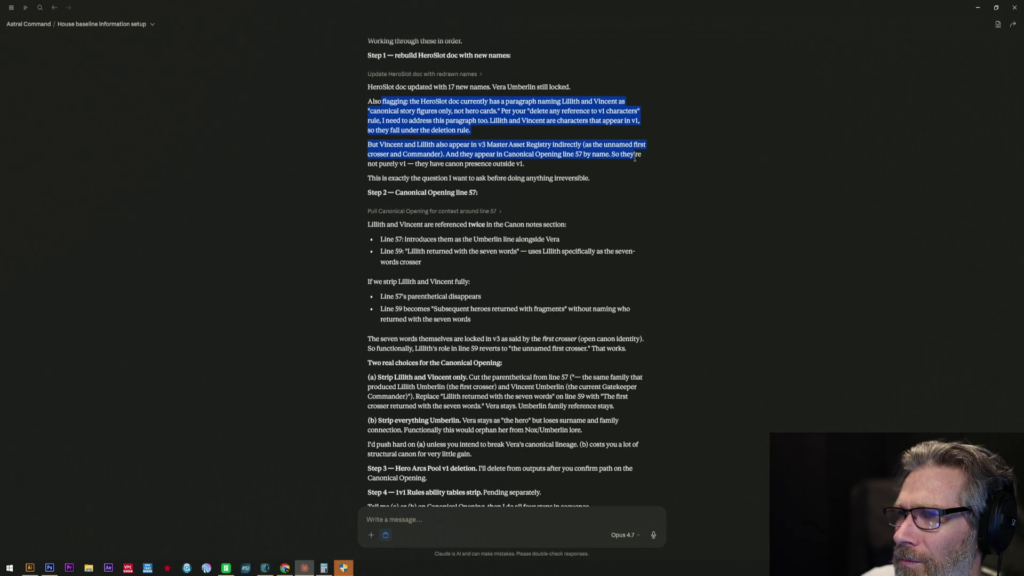
drag(637, 158, 641, 206)
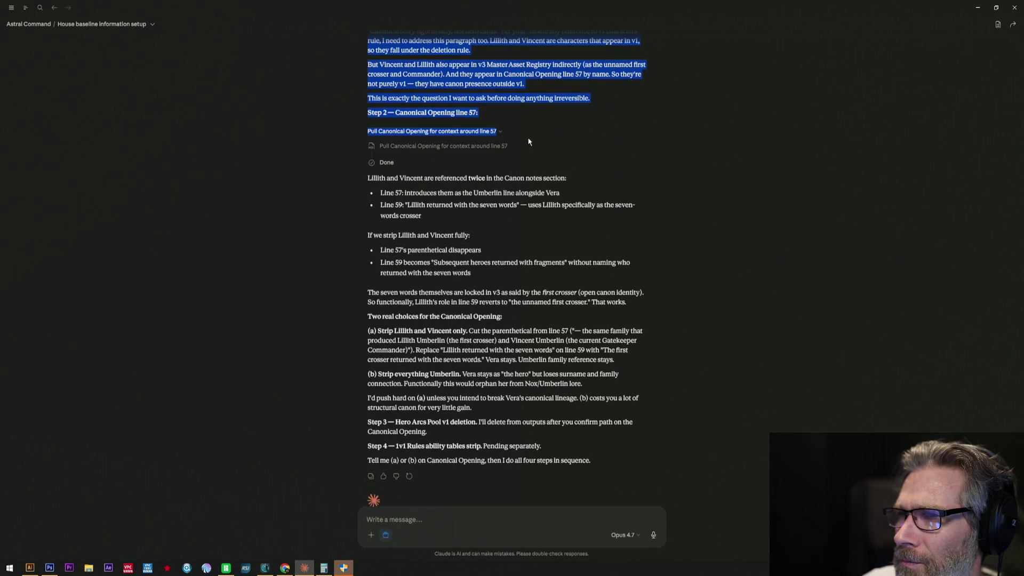
click(536, 141)
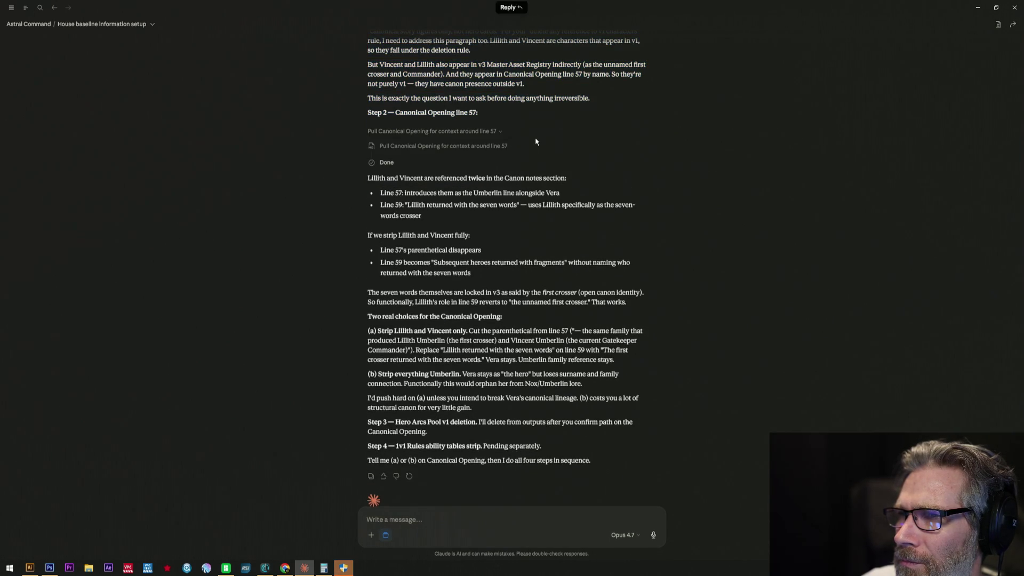
click(500, 132)
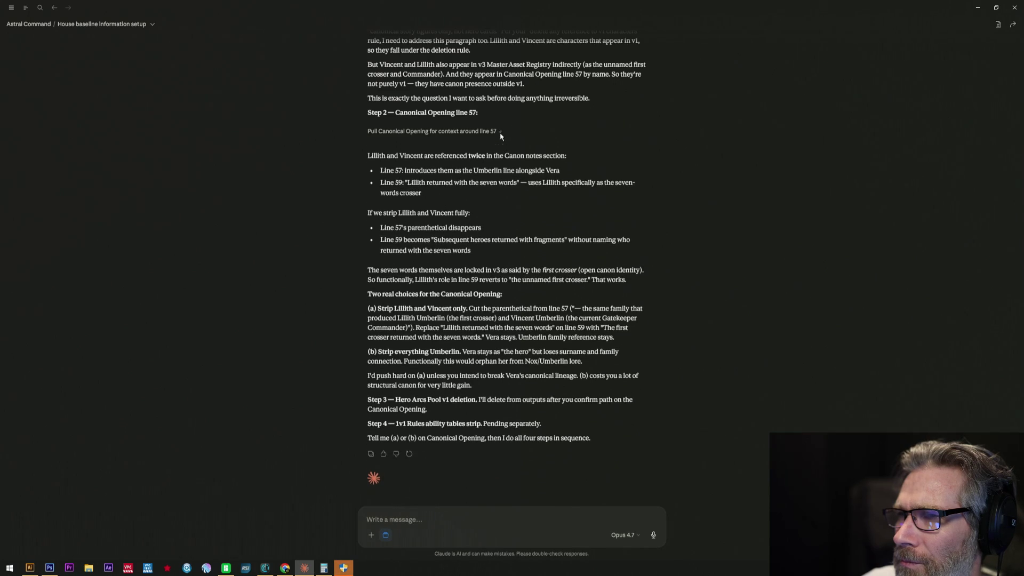
click(500, 132)
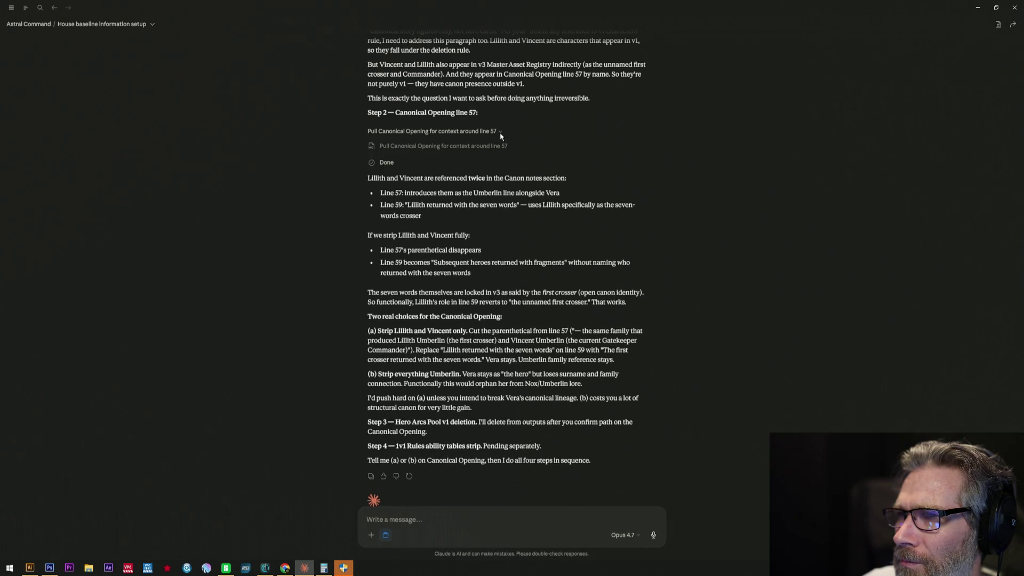
click(501, 133)
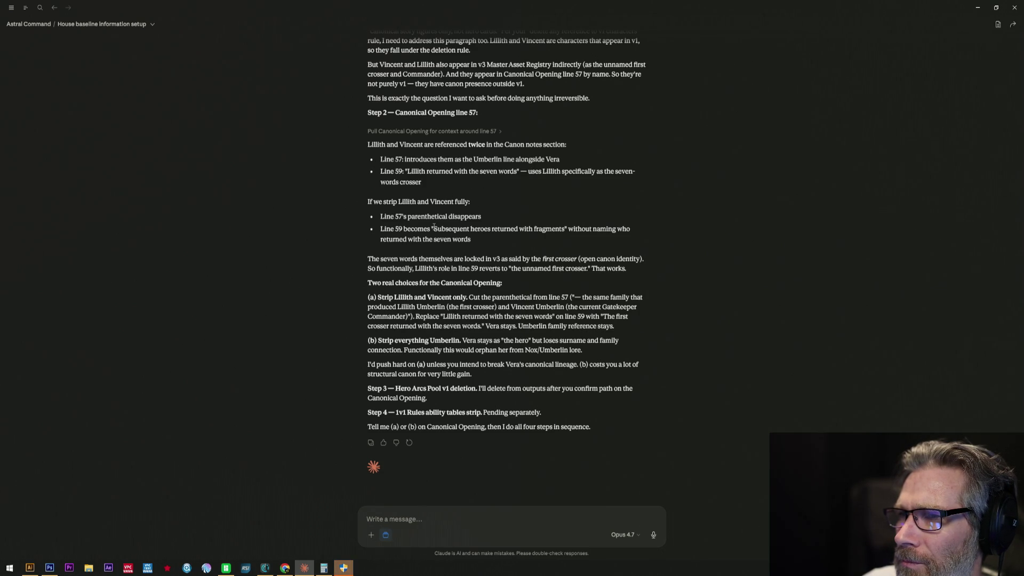
drag(368, 259, 662, 300)
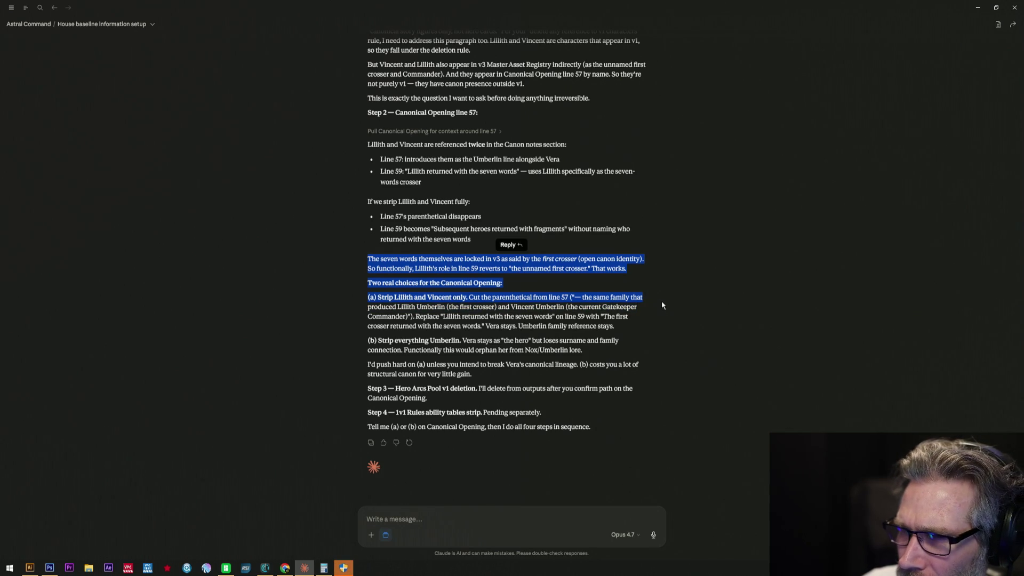
click(531, 298)
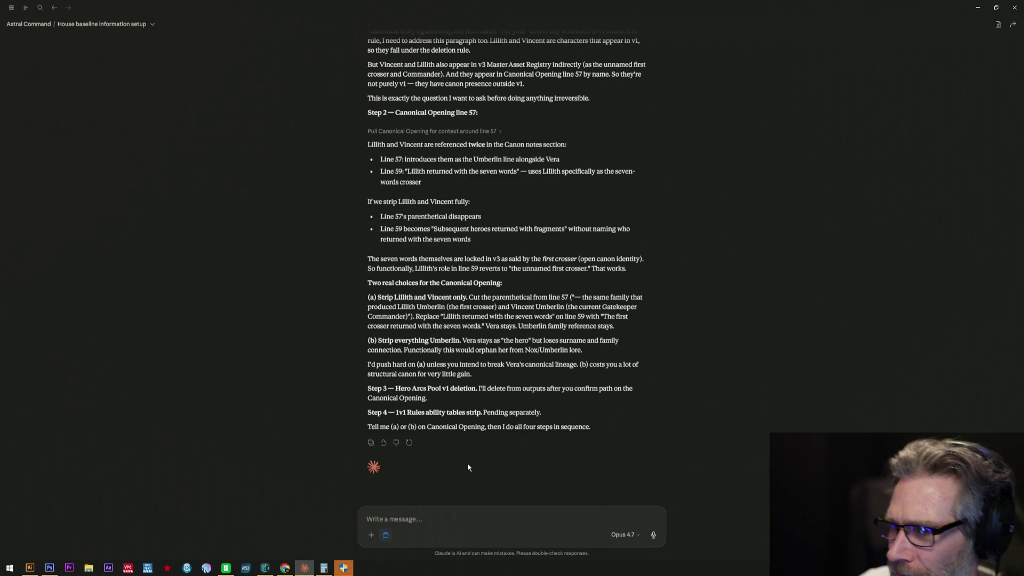
text(Not sure I live y)
Send 'Not sure I like your options' after fixing typos, prompting paths (c) through (f).
key(BackSpace)
key(BackSpace)
key(BackSpace)
text(ke your opto)
key(BackSpace)
text(ions)
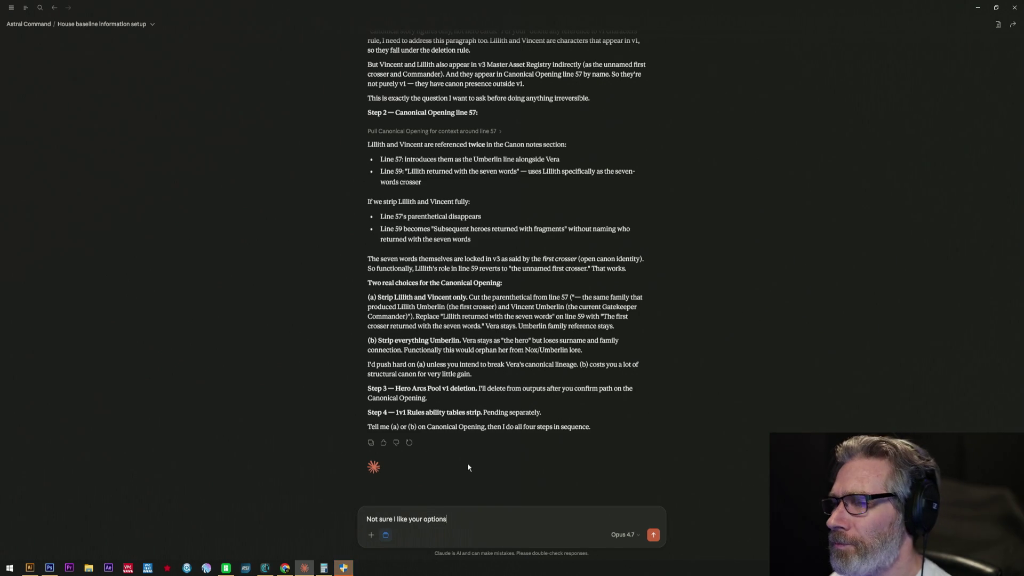
key(Return)
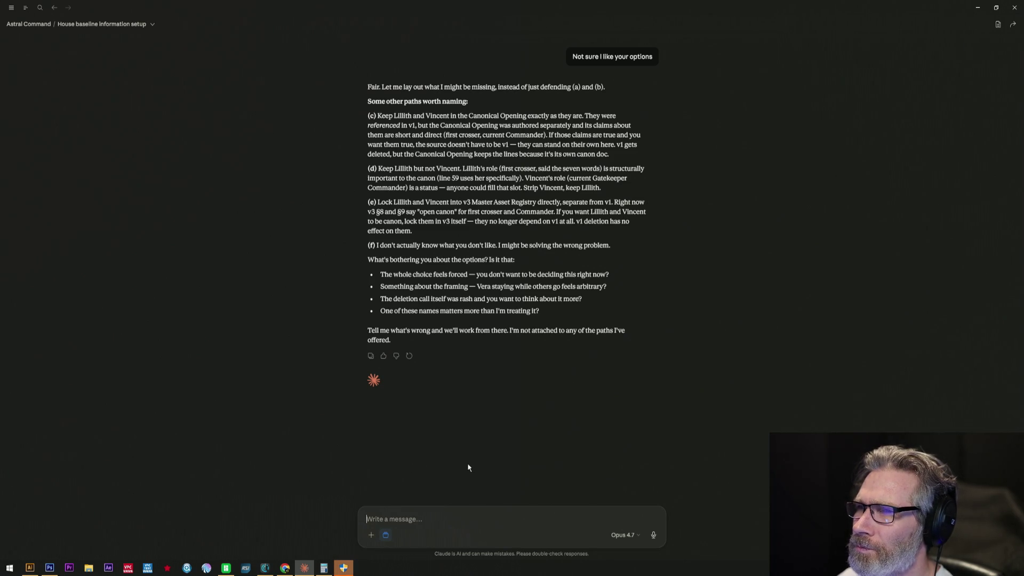
text(c b)
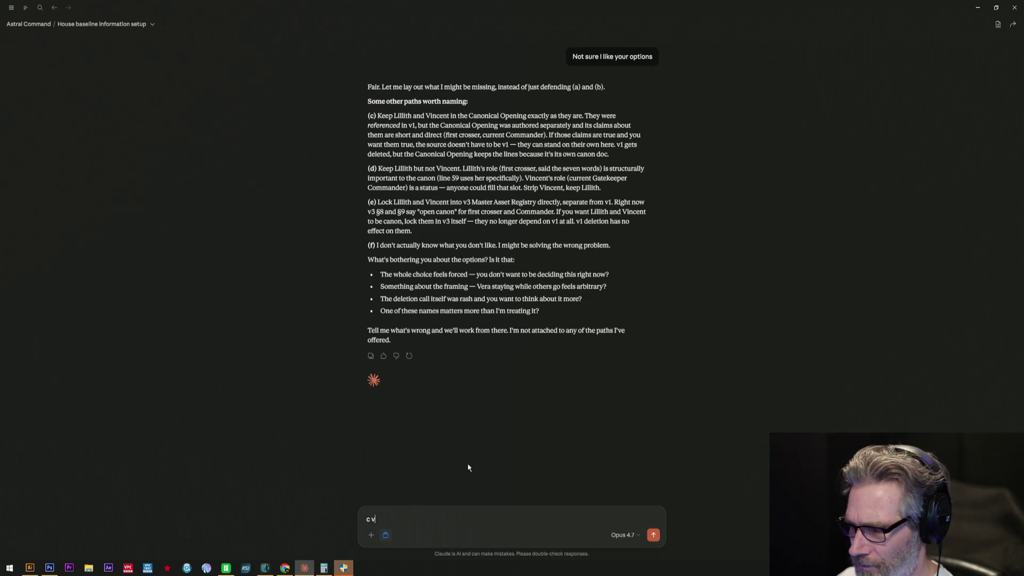
text(ut Vera sta)
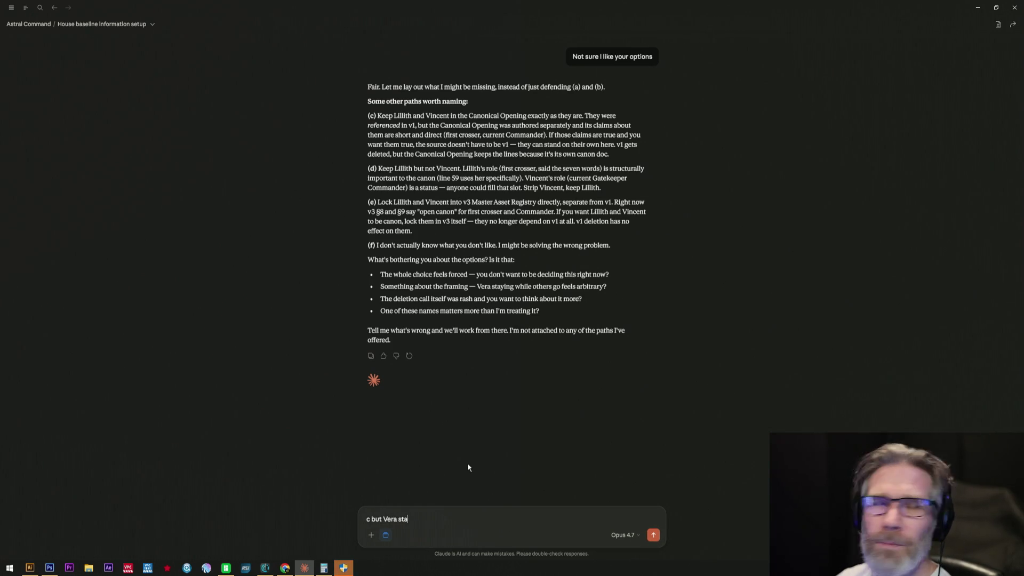
text(ys top)
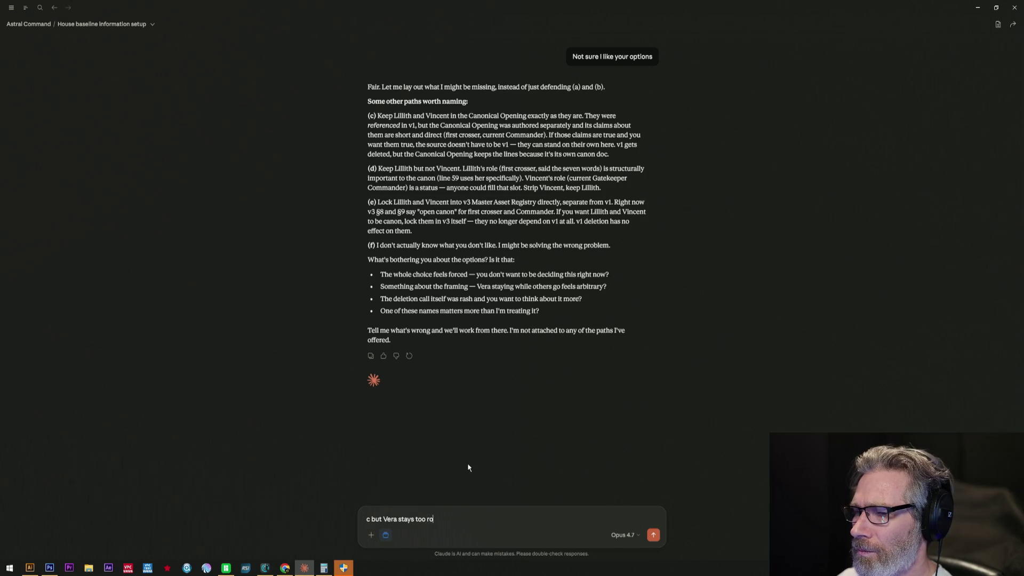
text( right?)
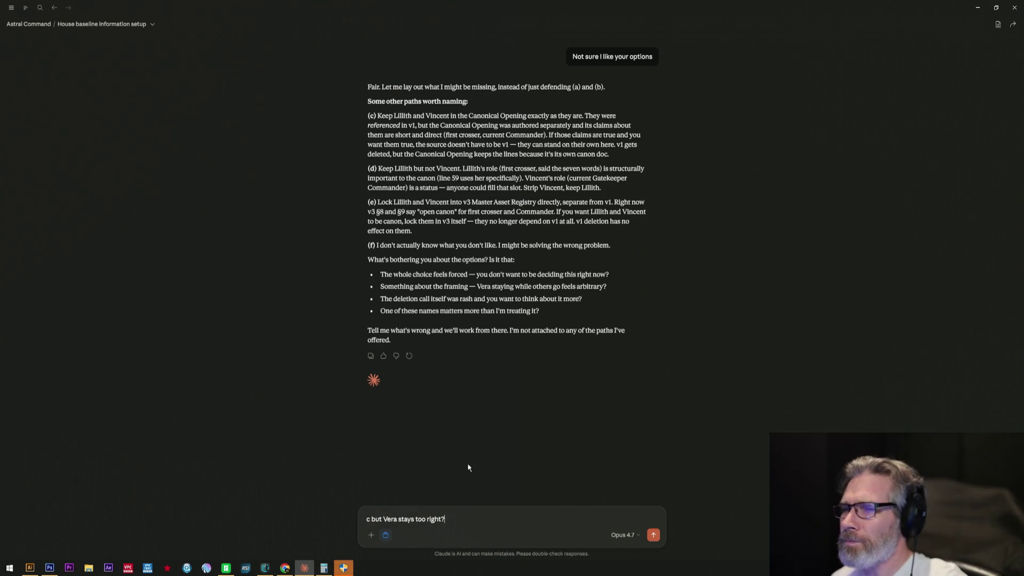
Send 'c but Vera stays too right?' to choose option (c) and confirm Vera remains.
key(Return)
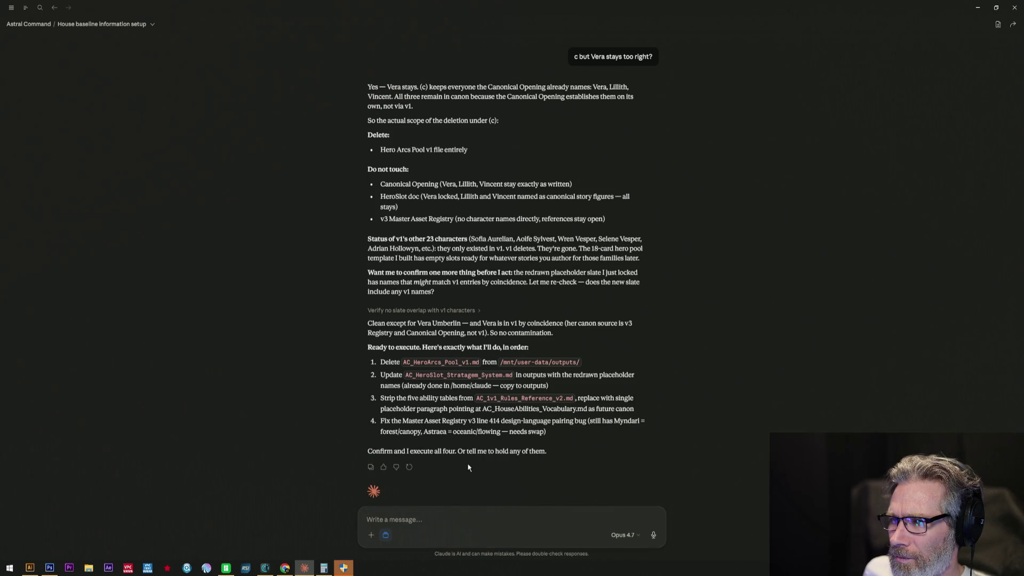
text(confirm)
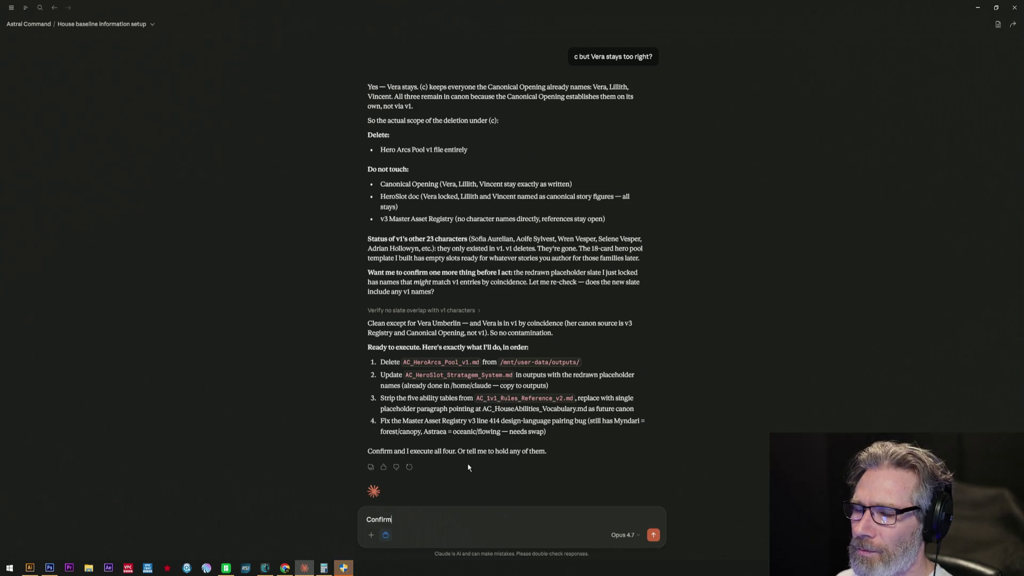
Send 'Confirm' to start the four-step plan, then switch toward the browser.
key(Return)
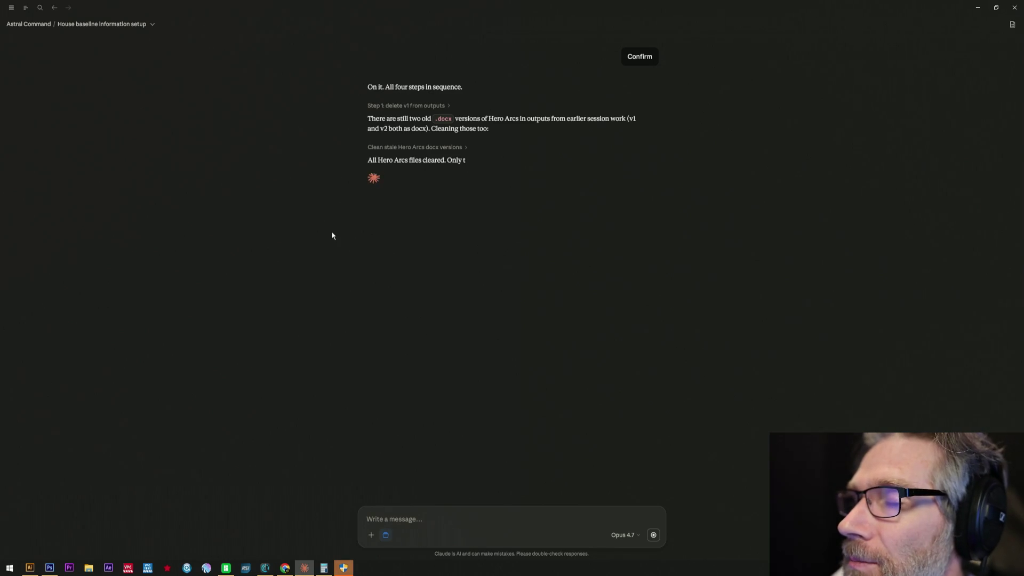
key(alt+Tab)
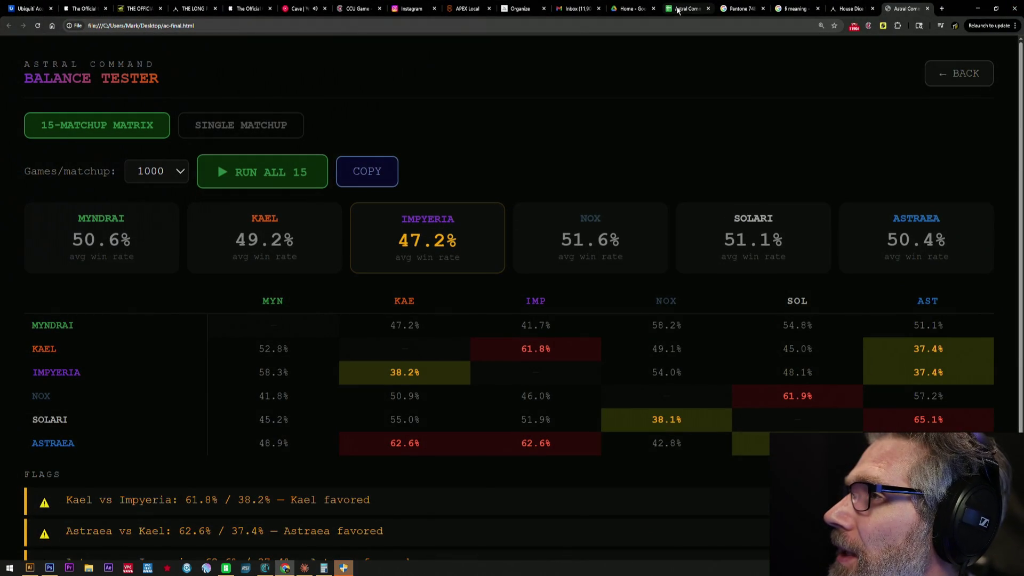
View the House Dice store's Shop page in Chrome, then minimize the browser back to Claude.
click(847, 10)
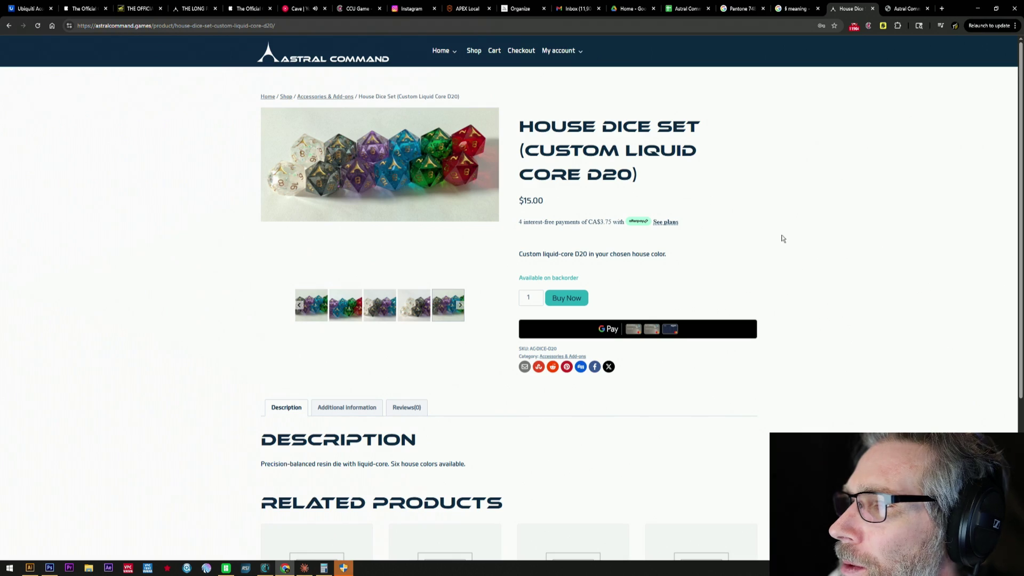
click(479, 53)
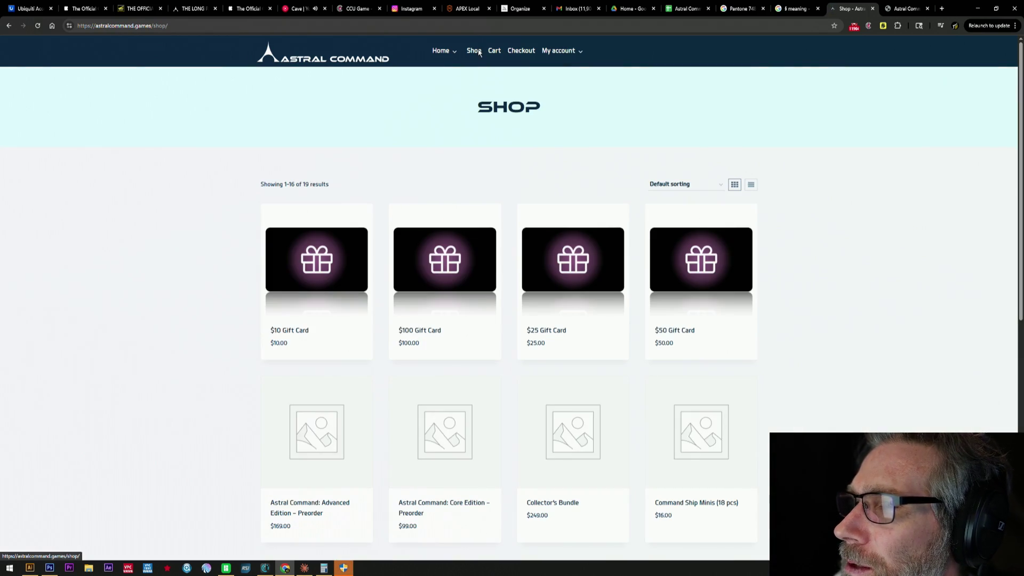
scroll(485, 192, down, 1)
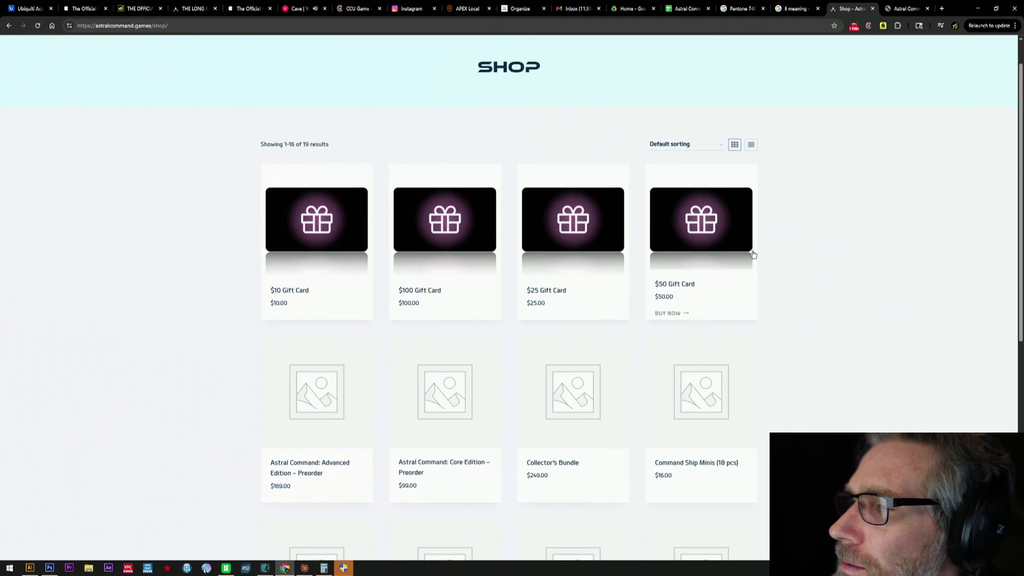
scroll(960, 295, down, 3)
scroll(958, 293, up, 1)
scroll(958, 293, up, 3)
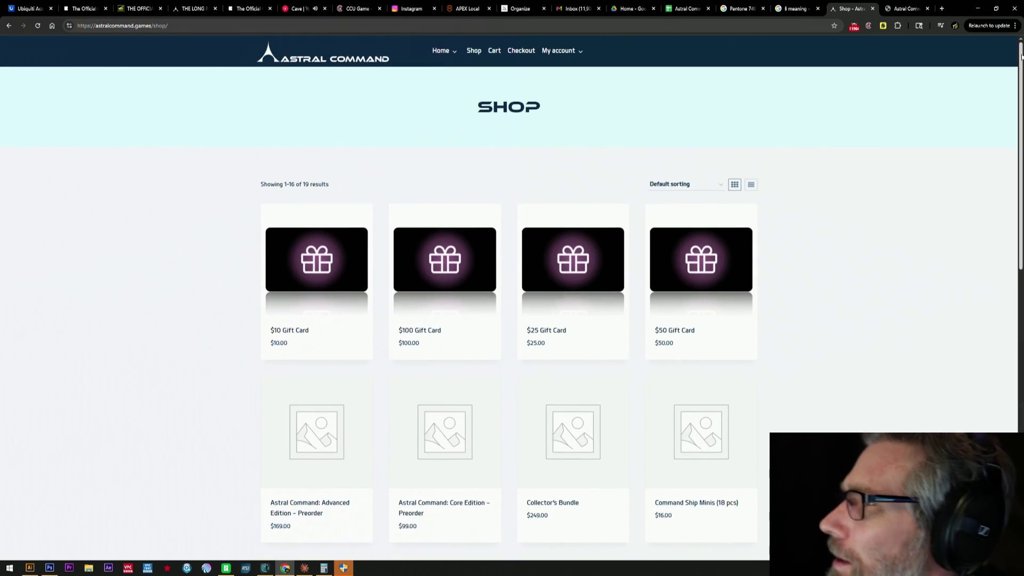
click(977, 8)
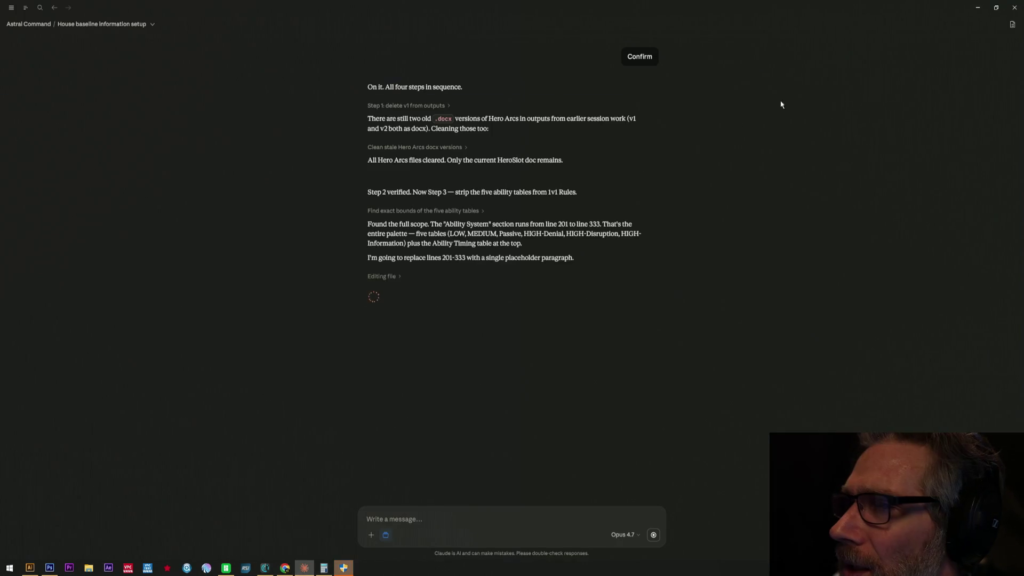